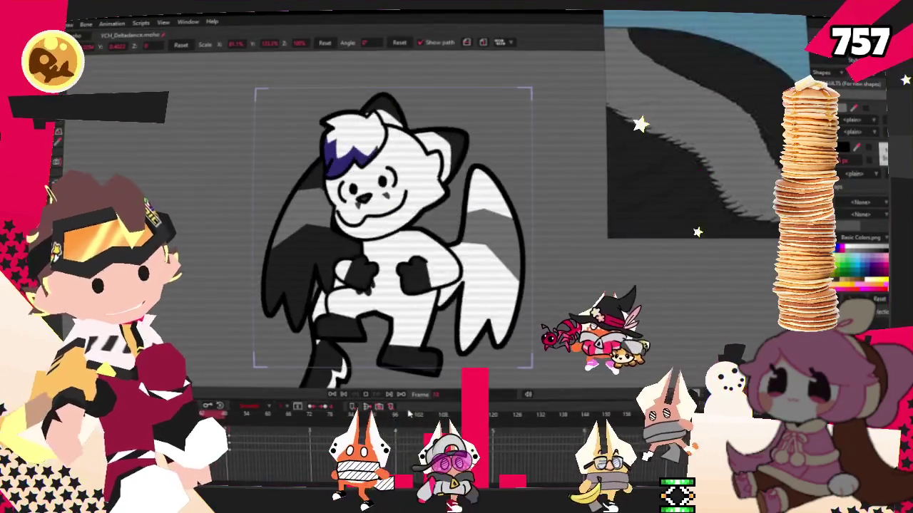
# - Pause the dance animation to inspect the rig, then resume and restart playback
pyautogui.press('space')
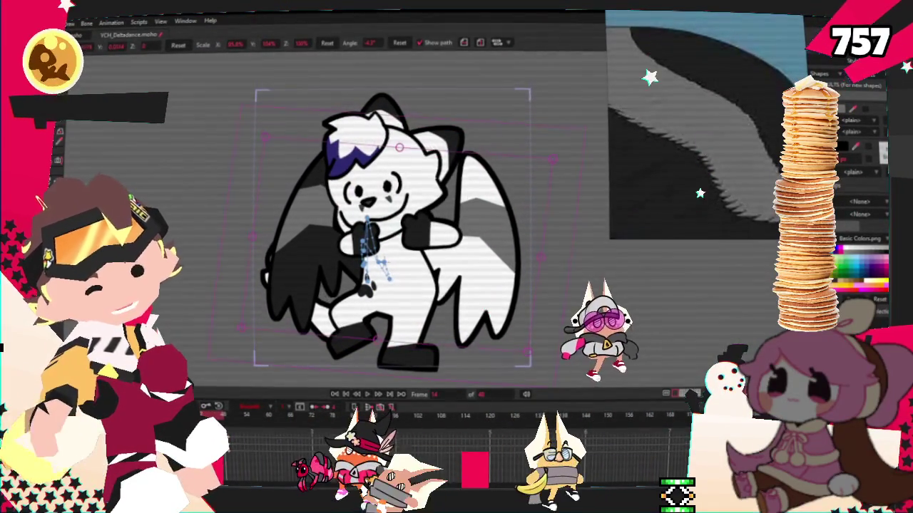
pyautogui.press('space')
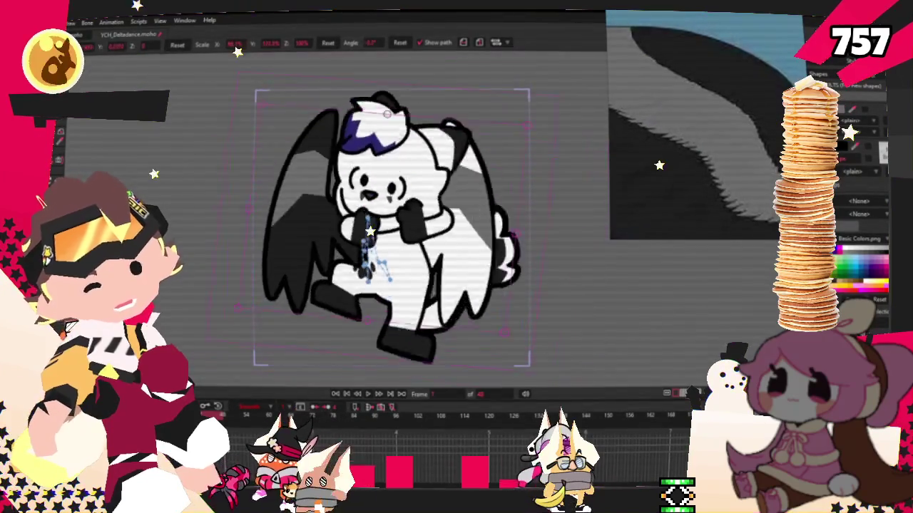
pyautogui.click(371, 395)
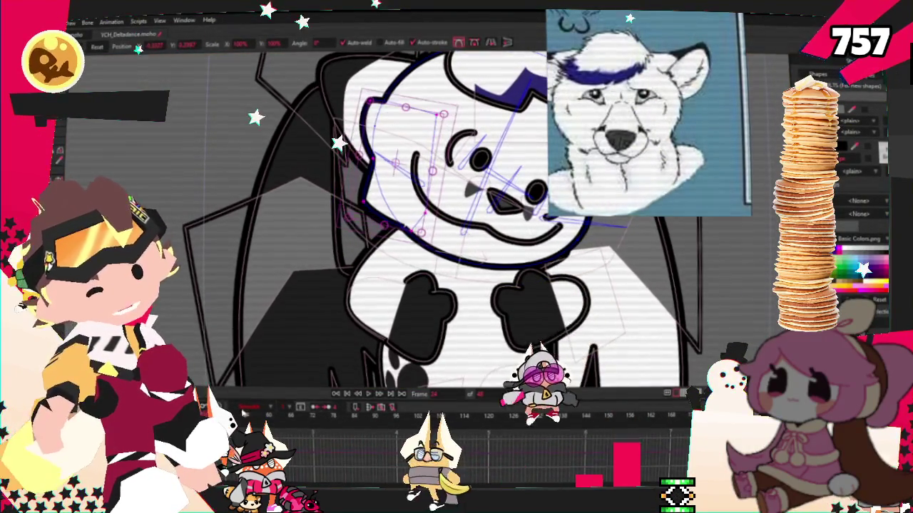
# - Play the animation to check the face, deselect the outline points, and zoom in on the head
pyautogui.click(367, 394)
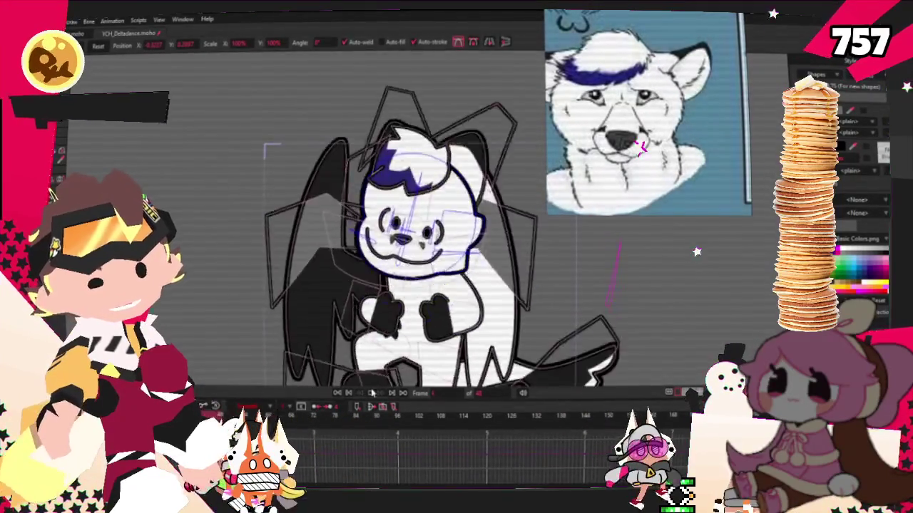
pyautogui.scroll(2, 428, 264)
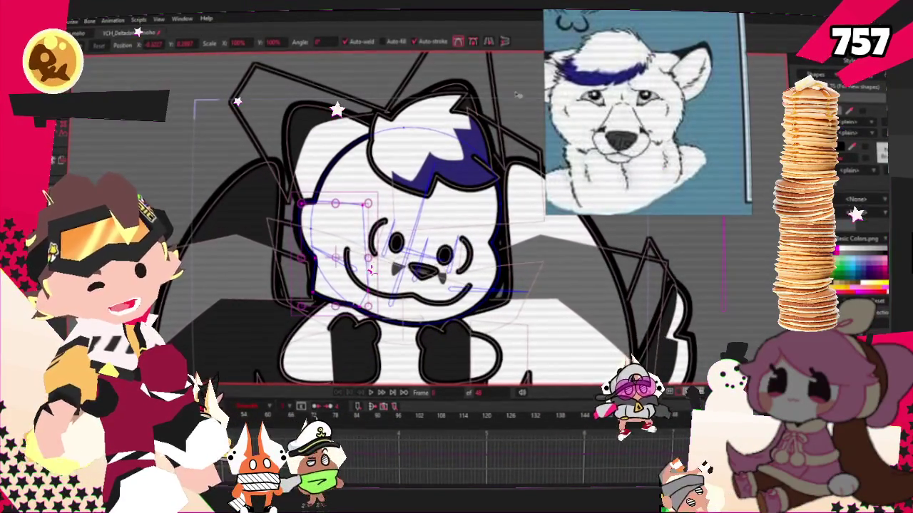
pyautogui.click(345, 217)
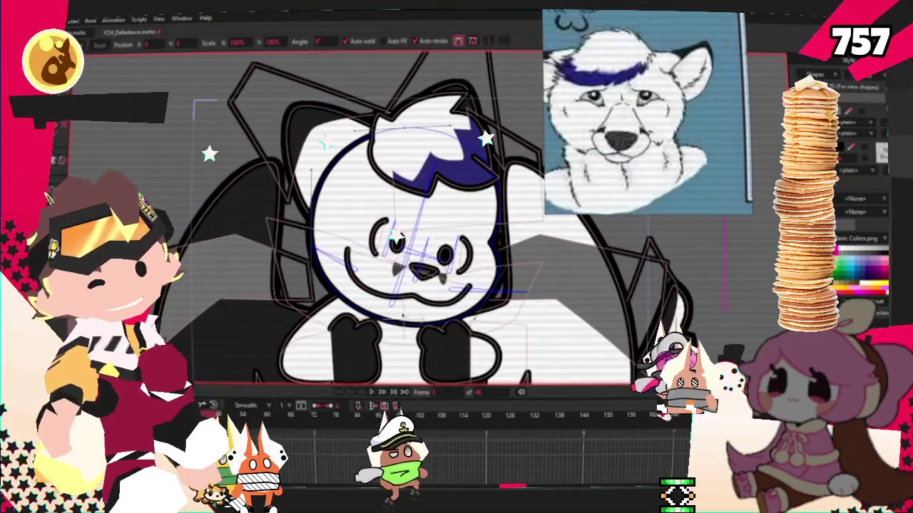
pyautogui.scroll(-3, 314, 361)
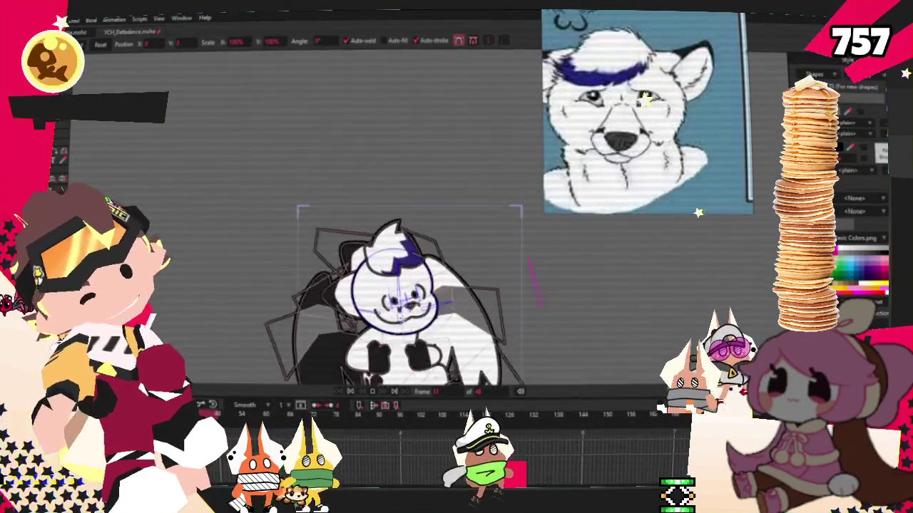
pyautogui.scroll(3, 314, 361)
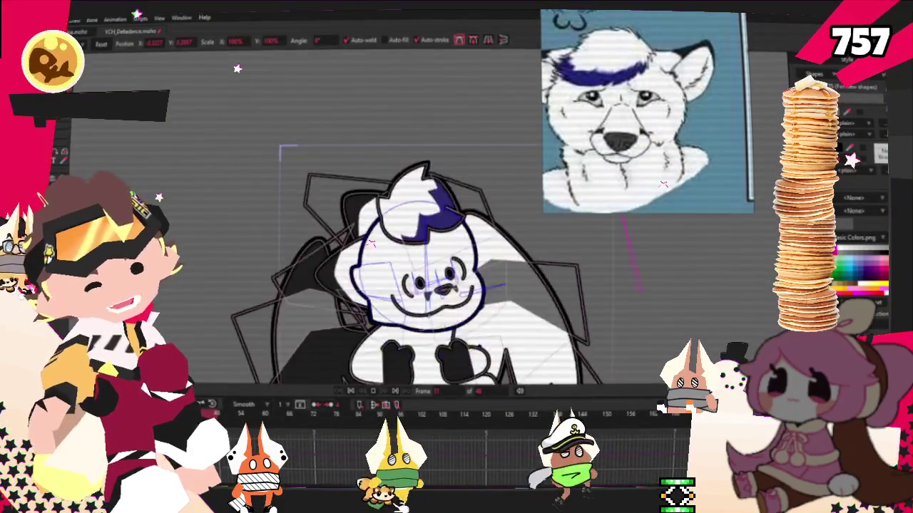
pyautogui.scroll(1, 368, 281)
pyautogui.scroll(1, 368, 281)
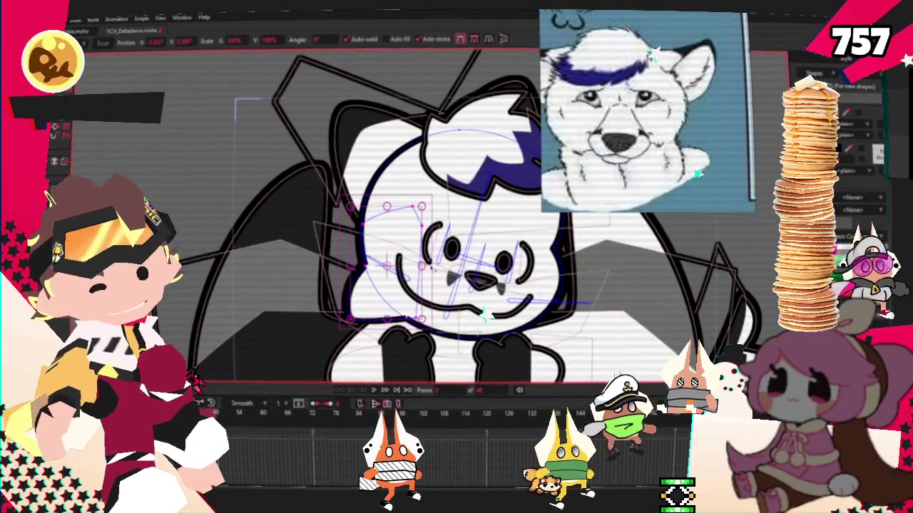
# - Move the left face outline up-left and nudge the lower-left head point up-right
pyautogui.moveTo(399, 207); pyautogui.dragTo(380, 191)
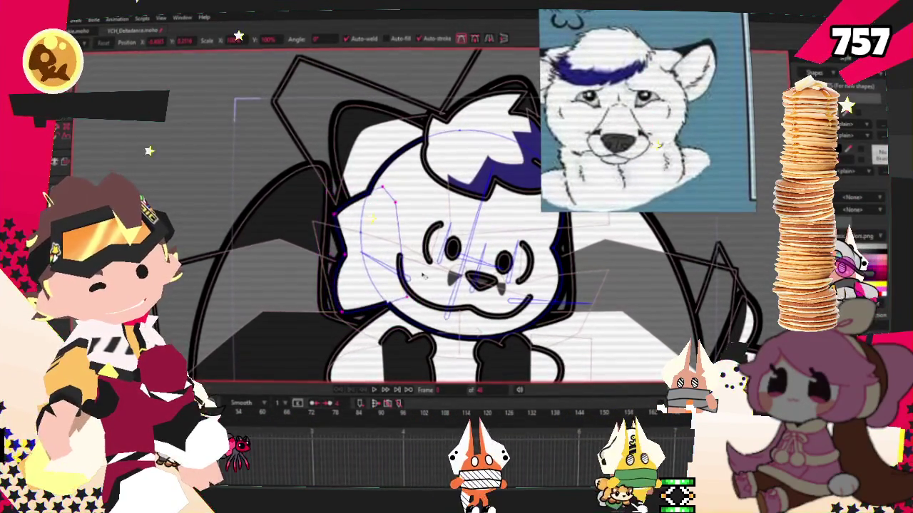
pyautogui.click(364, 307)
pyautogui.moveTo(365, 307); pyautogui.dragTo(372, 298)
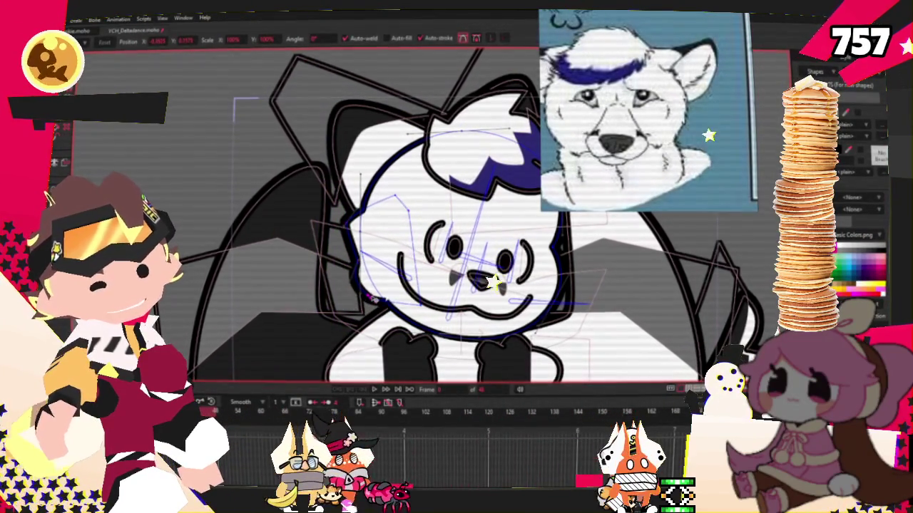
pyautogui.scroll(3, 371, 301)
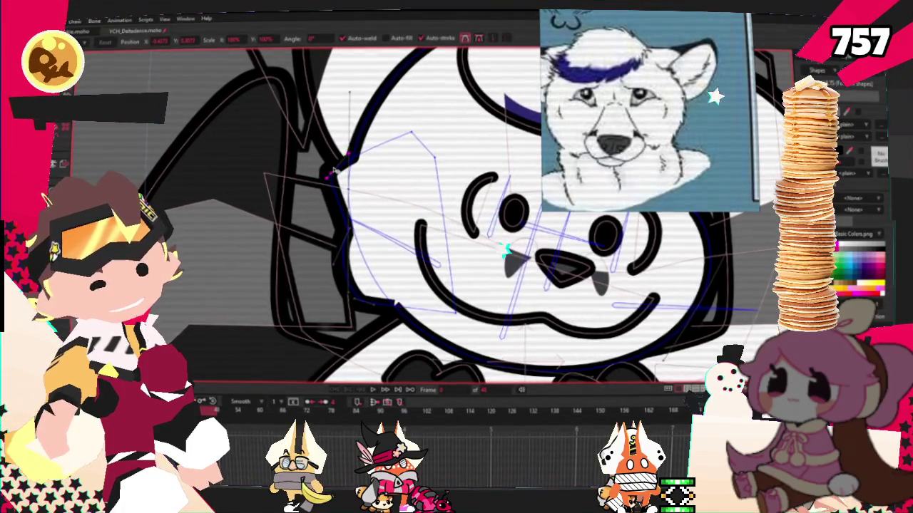
pyautogui.scroll(-2, 377, 197)
pyautogui.scroll(2, 333, 187)
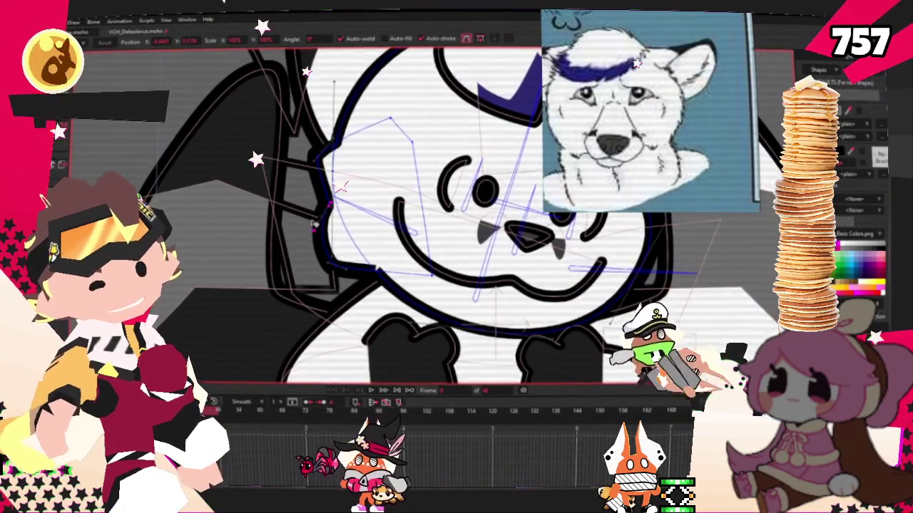
pyautogui.scroll(-2, 330, 206)
pyautogui.scroll(-2, 376, 360)
pyautogui.scroll(1, 392, 313)
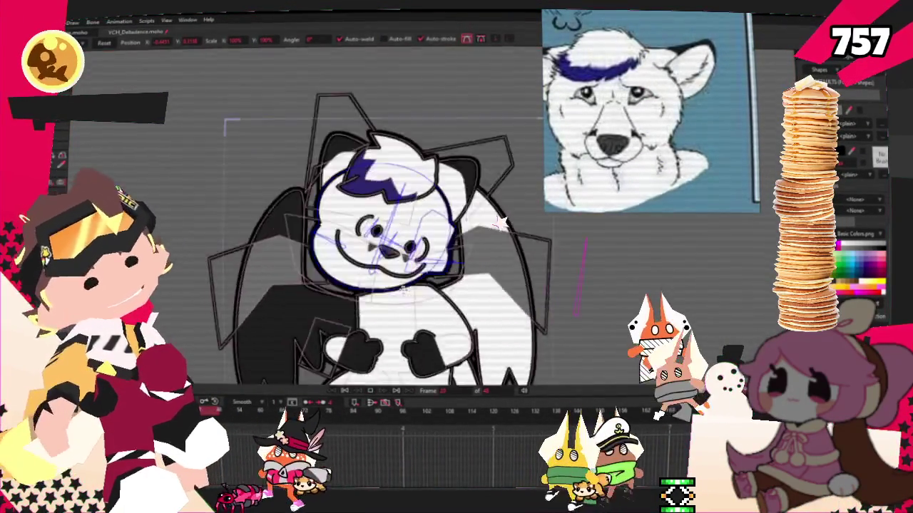
pyautogui.scroll(-1, 404, 286)
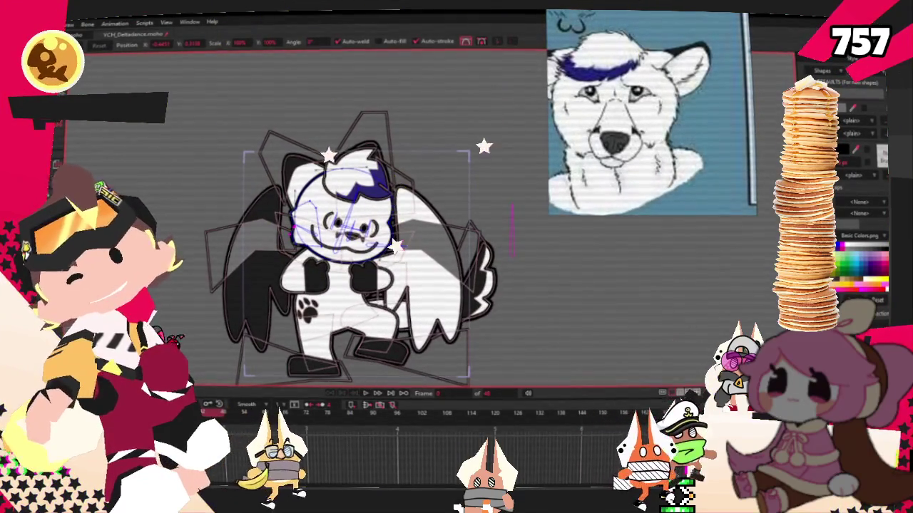
# - Render a File > Preview frame, close it, and bring up Export Animation
pyautogui.click(43, 22)
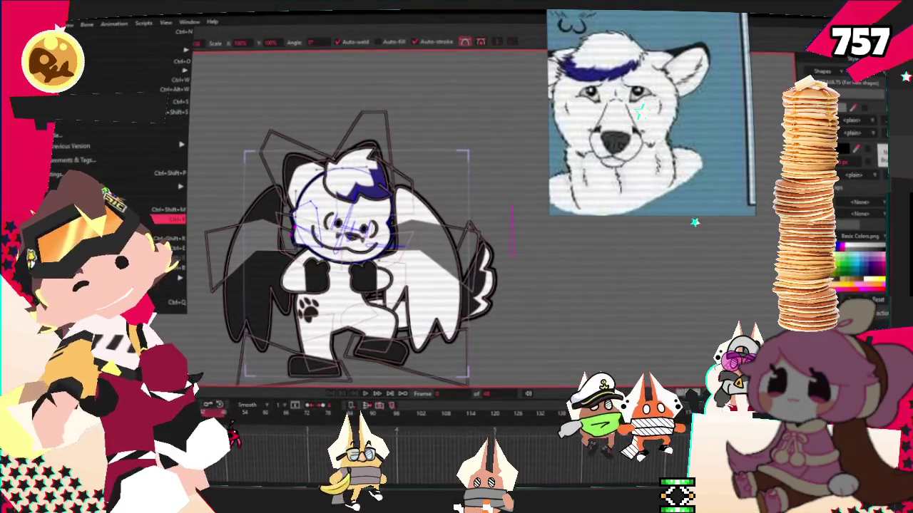
pyautogui.click(157, 219)
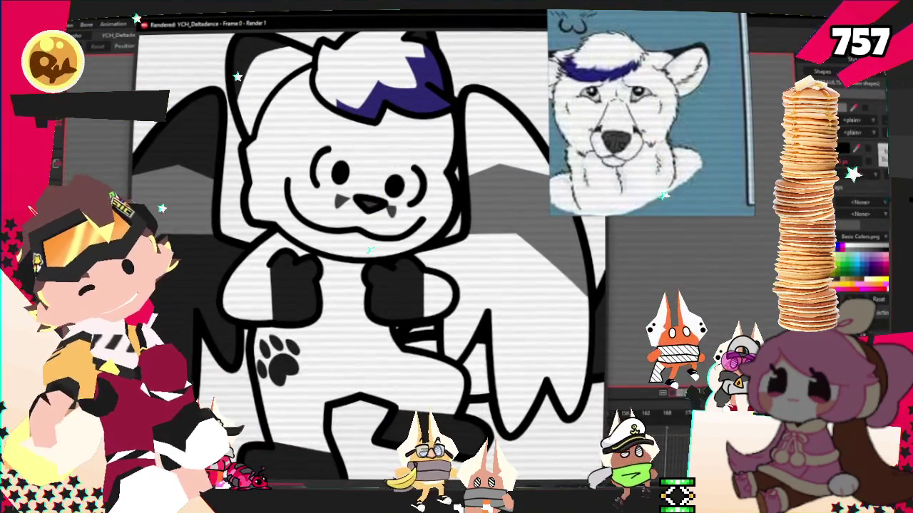
pyautogui.hotkey('alt', 'F4')
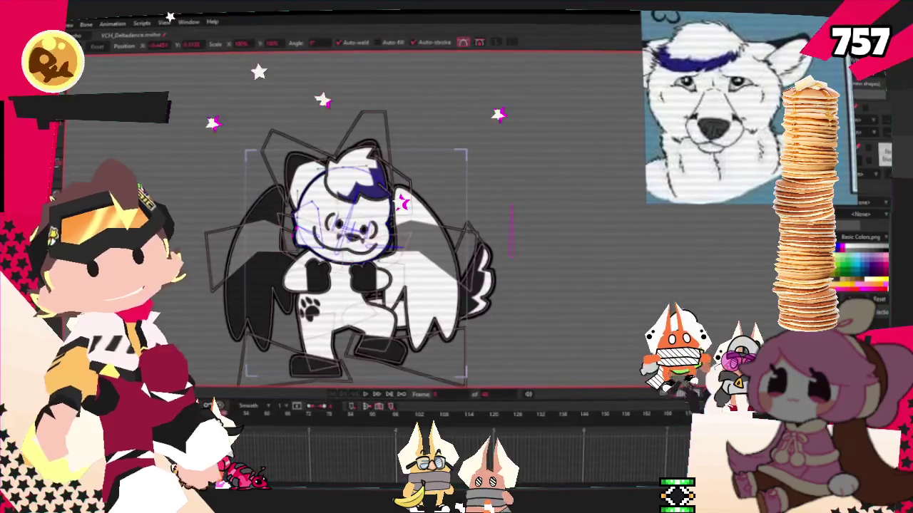
pyautogui.hotkey('alt', 'f')
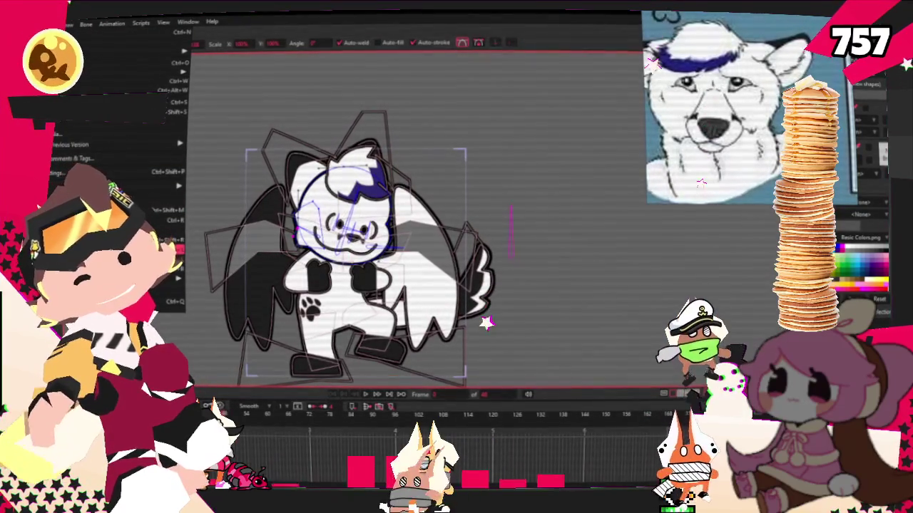
pyautogui.press('Return')
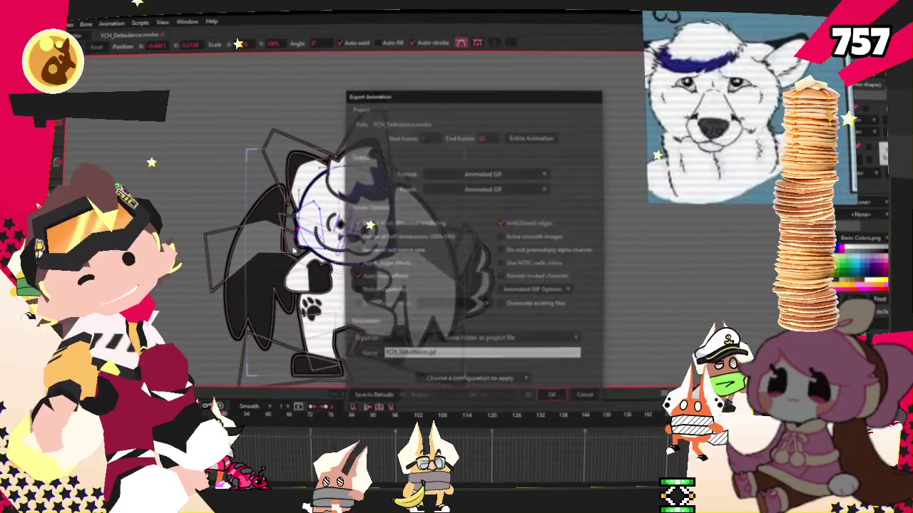
# - Export the animated GIF into the YCH_Deltadance folder as Deltadance.gif
pyautogui.click(474, 343)
pyautogui.click(492, 289)
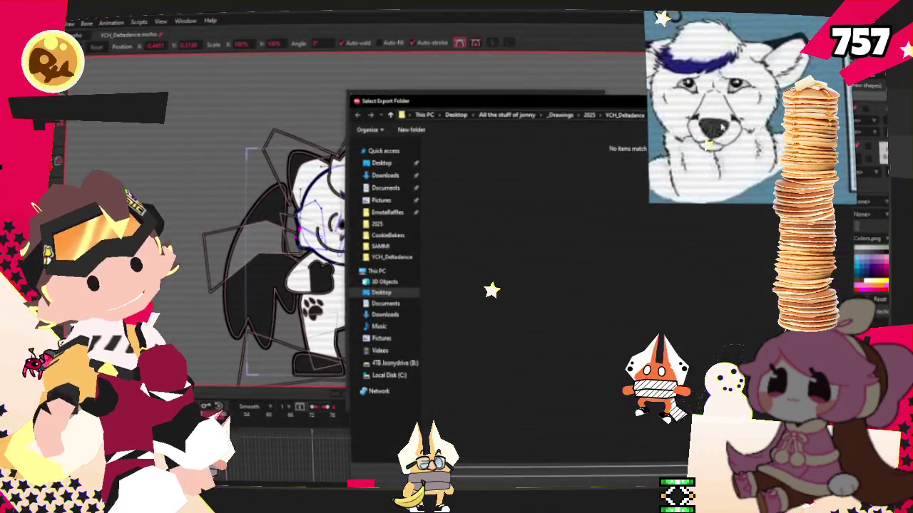
pyautogui.press('Return')
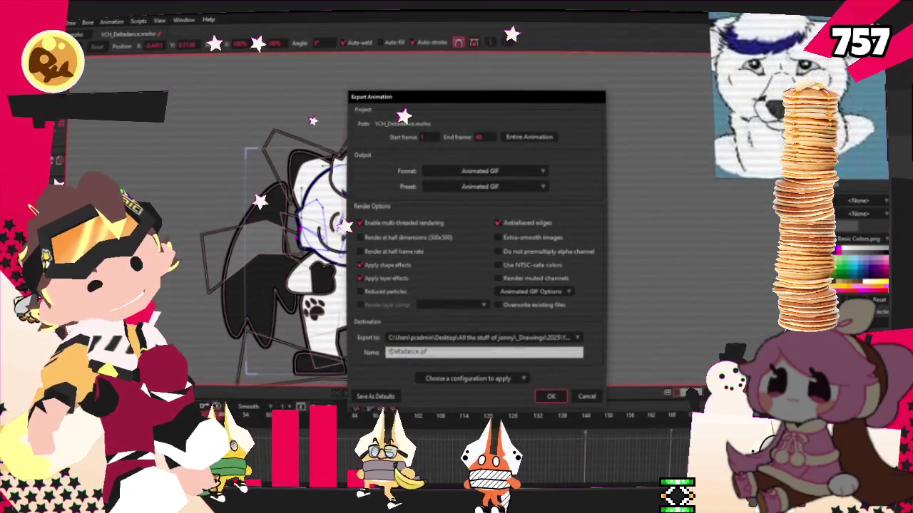
pyautogui.click(401, 351)
pyautogui.press('BackSpace')
pyautogui.press('BackSpace')
pyautogui.press('BackSpace')
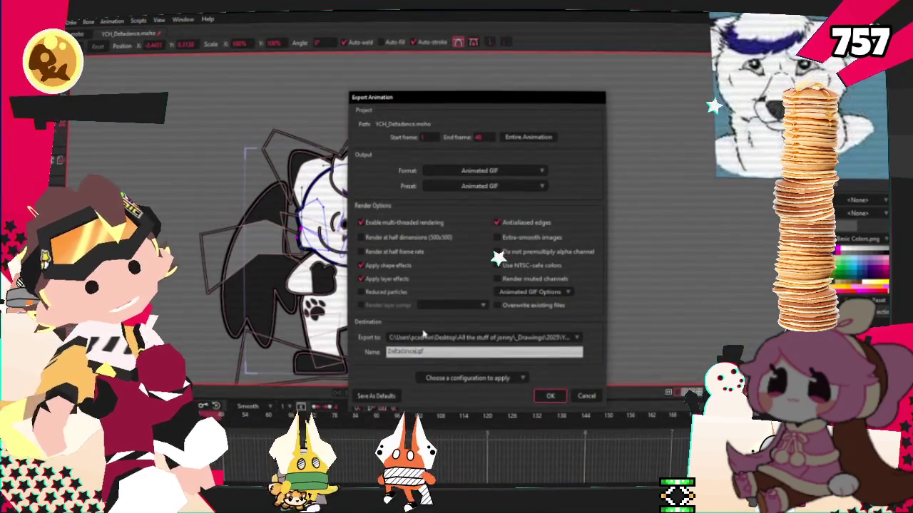
pyautogui.click(543, 397)
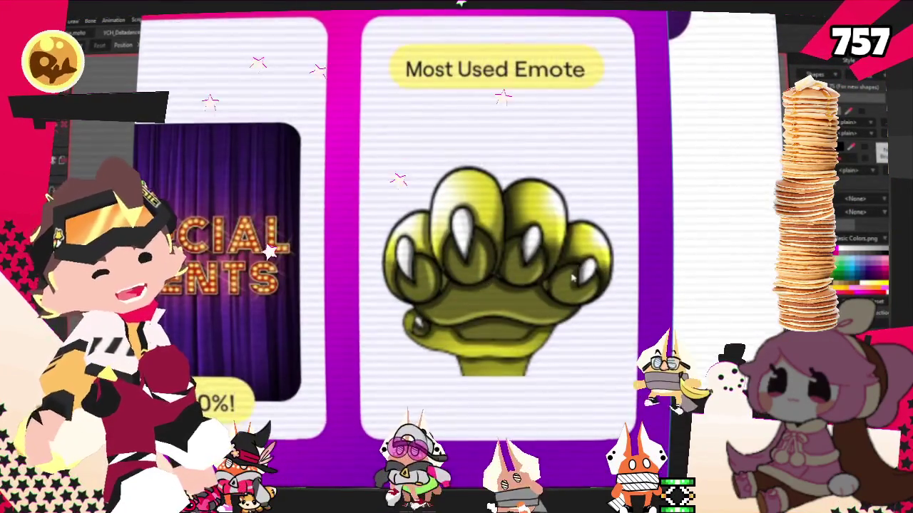
# - Zoom in and out around the reference board to inspect the recap cards
pyautogui.scroll(-2, 554, 275)
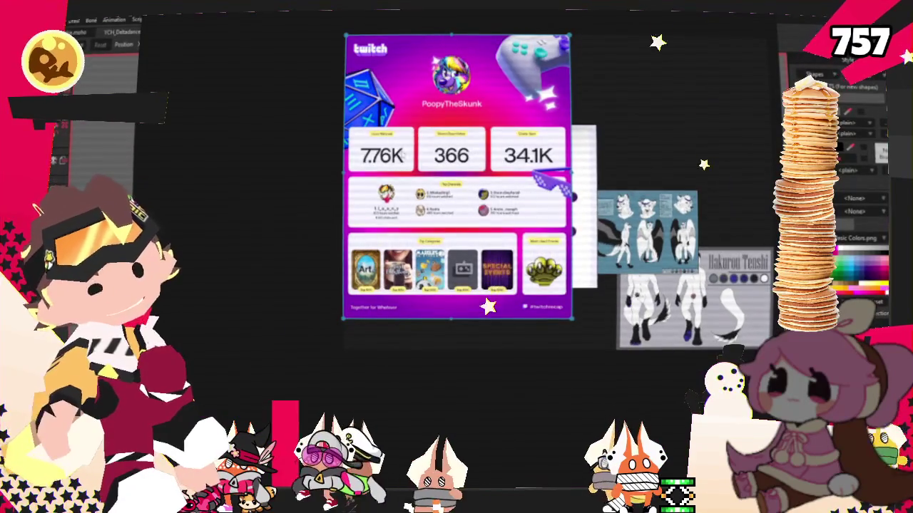
pyautogui.scroll(4, 346, 198)
pyautogui.scroll(1, 532, 232)
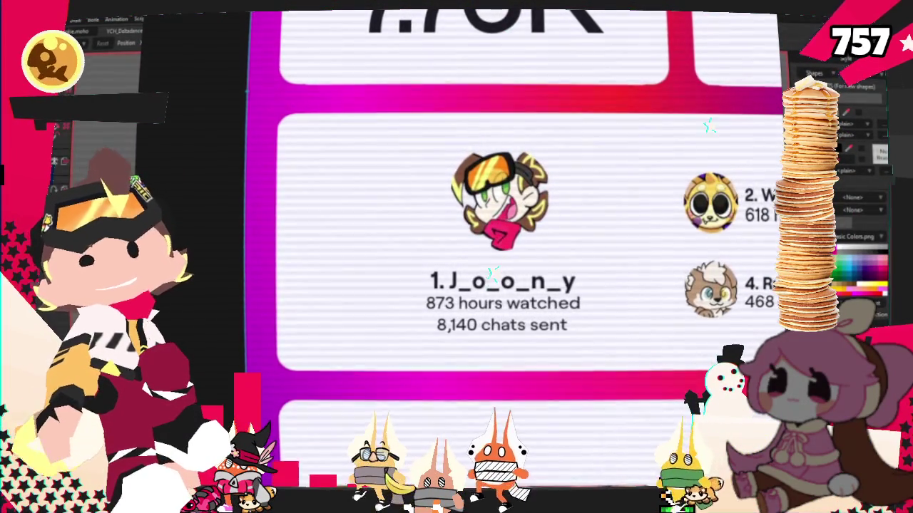
pyautogui.scroll(-5, 513, 214)
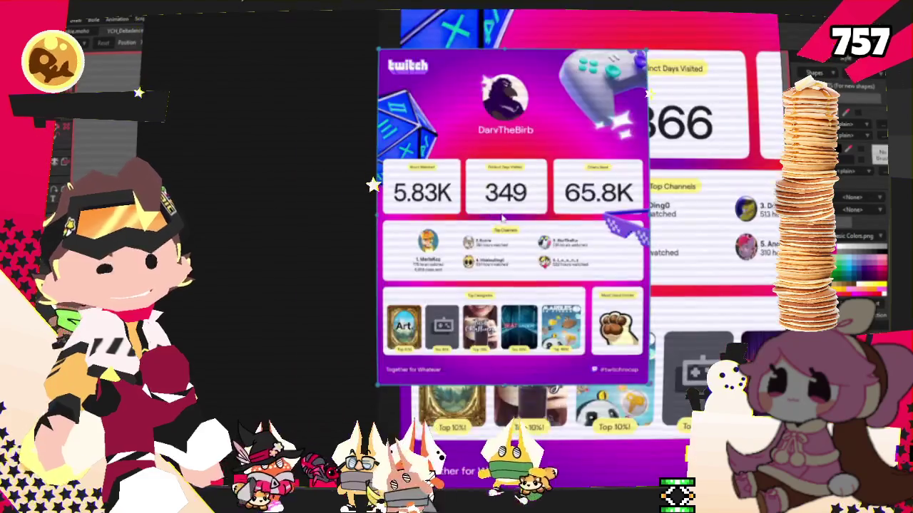
pyautogui.scroll(3, 511, 231)
pyautogui.scroll(3, 511, 231)
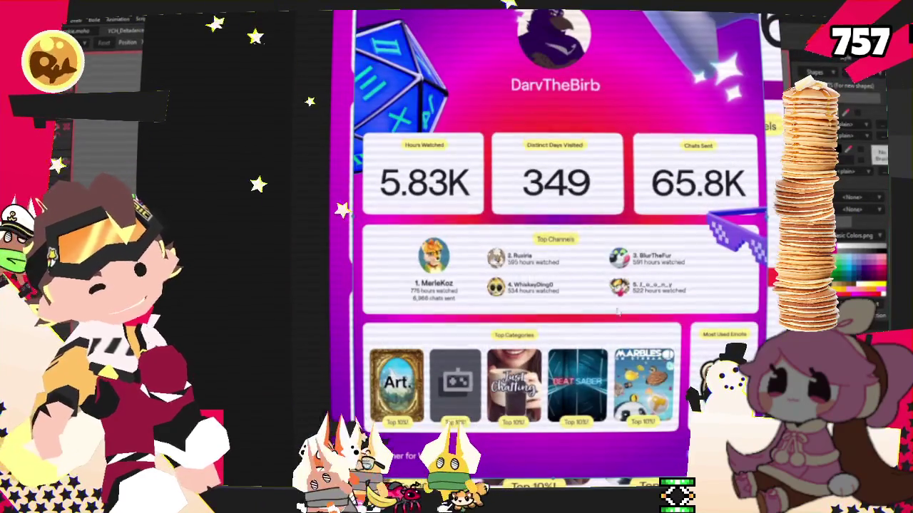
pyautogui.scroll(4, 571, 257)
pyautogui.scroll(3, 664, 289)
pyautogui.scroll(-4, 613, 283)
pyautogui.scroll(-5, 559, 275)
pyautogui.scroll(-2, 542, 279)
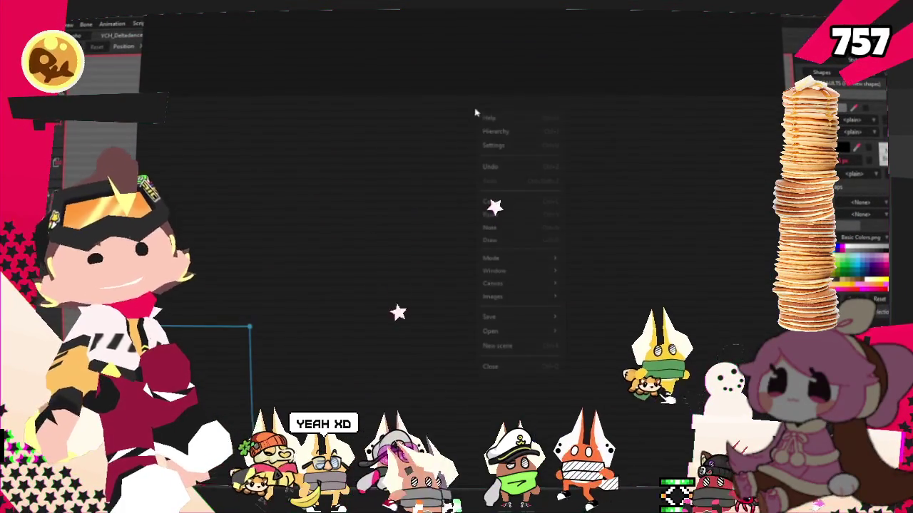
# - Start a new empty reference board and shrink it to uncover the Moho animation
pyautogui.rightClick(476, 112)
pyautogui.click(507, 328)
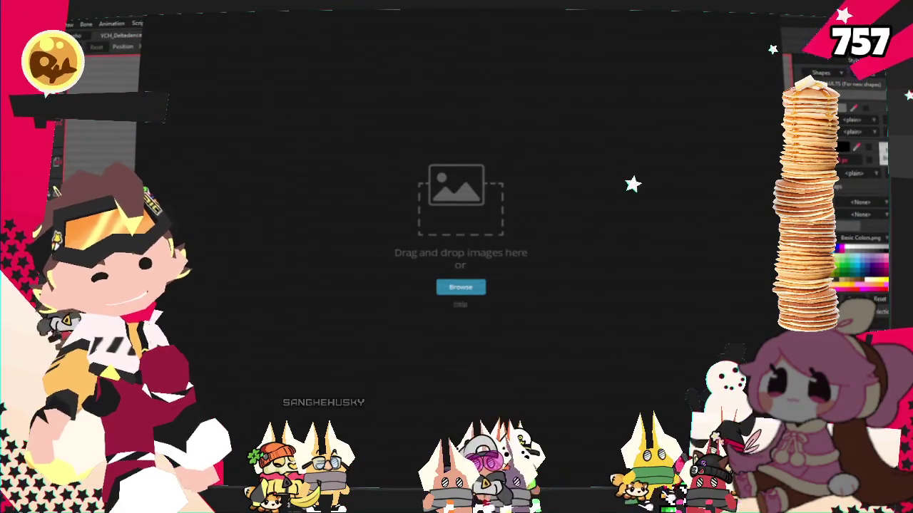
pyautogui.moveTo(144, 490); pyautogui.dragTo(621, 142)
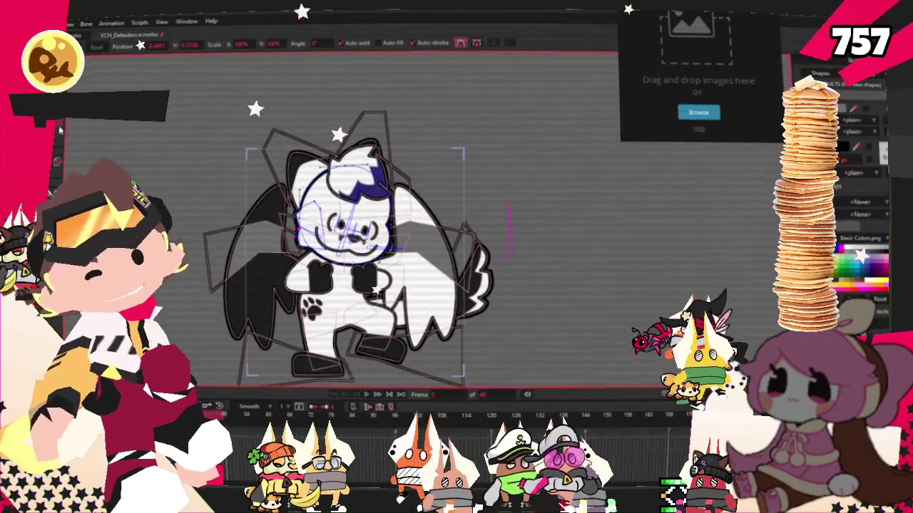
pyautogui.click(69, 23)
pyautogui.press('Escape')
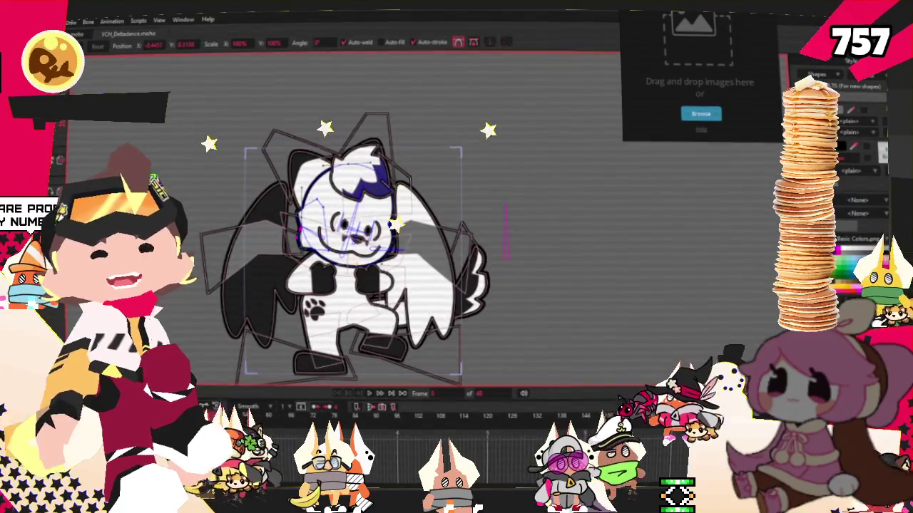
pyautogui.hotkey('alt', 'Tab')
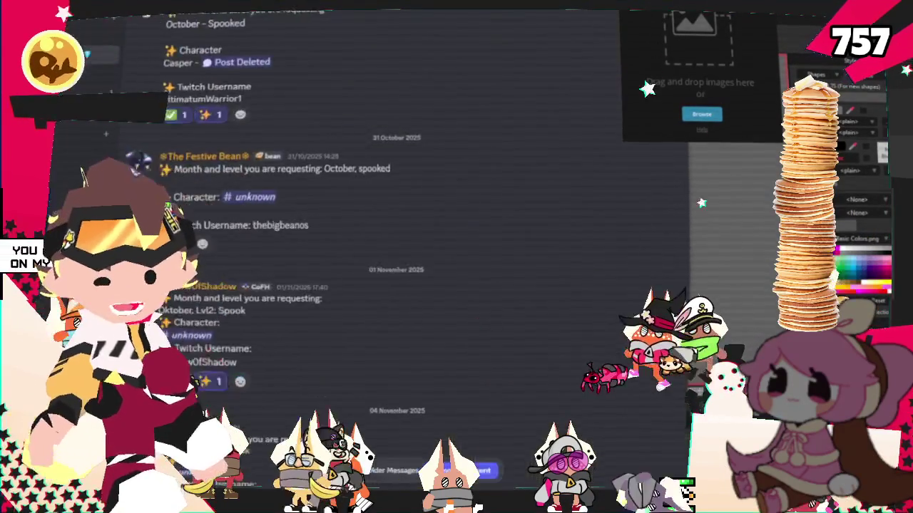
pyautogui.scroll(-5, 527, 374)
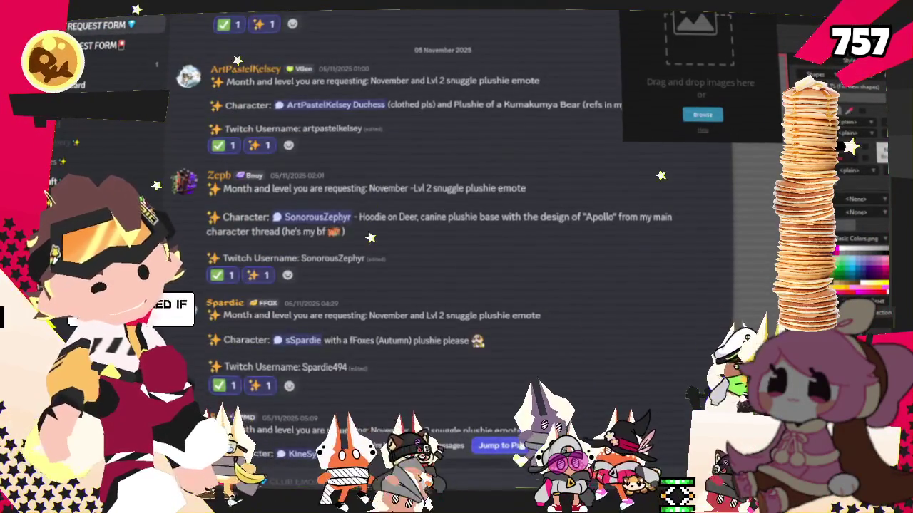
pyautogui.scroll(-10, 478, 380)
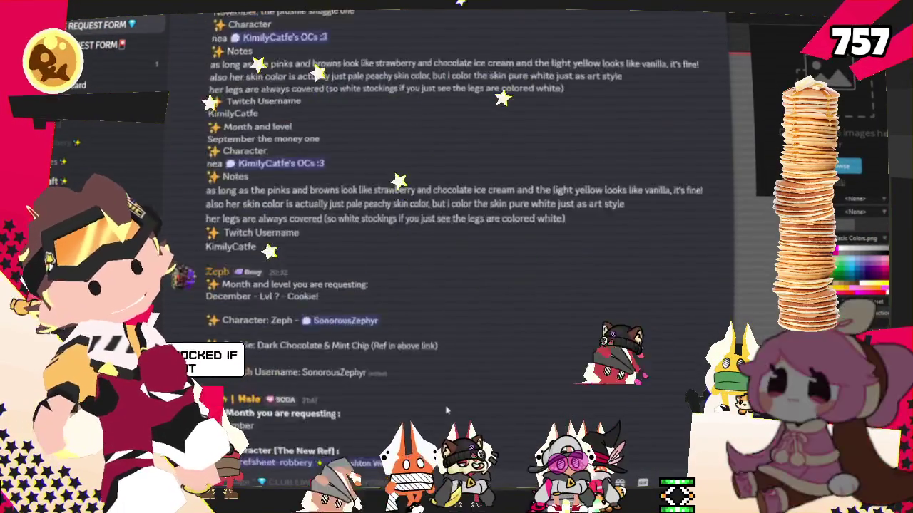
pyautogui.scroll(-5, 478, 381)
pyautogui.scroll(-5, 479, 370)
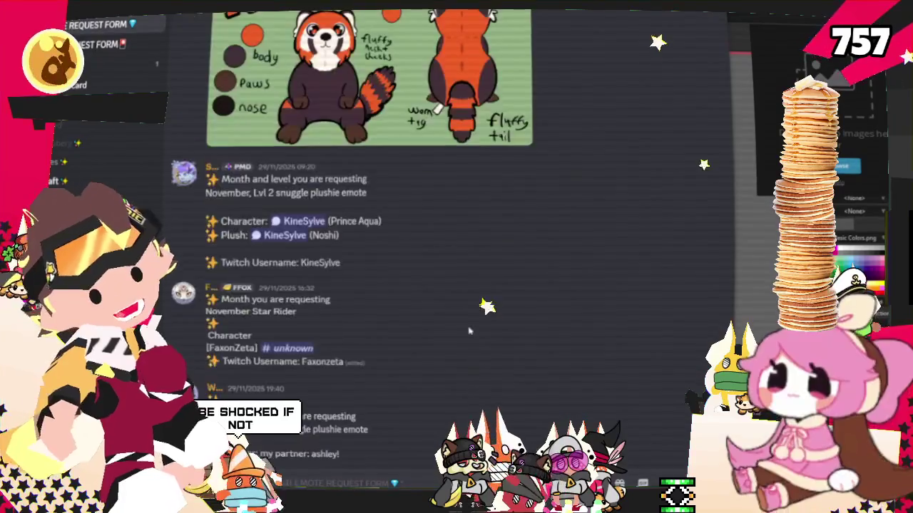
pyautogui.scroll(-5, 478, 357)
pyautogui.scroll(-5, 471, 335)
pyautogui.scroll(5, 467, 329)
pyautogui.scroll(5, 467, 329)
pyautogui.scroll(5, 467, 331)
pyautogui.scroll(5, 465, 333)
pyautogui.scroll(5, 464, 333)
pyautogui.scroll(5, 460, 332)
pyautogui.scroll(5, 458, 330)
pyautogui.scroll(3, 455, 329)
pyautogui.scroll(5, 454, 329)
pyautogui.scroll(5, 435, 327)
pyautogui.scroll(5, 417, 325)
pyautogui.scroll(5, 399, 323)
pyautogui.scroll(5, 357, 315)
pyautogui.scroll(5, 321, 310)
pyautogui.scroll(5, 289, 305)
pyautogui.scroll(-2, 246, 302)
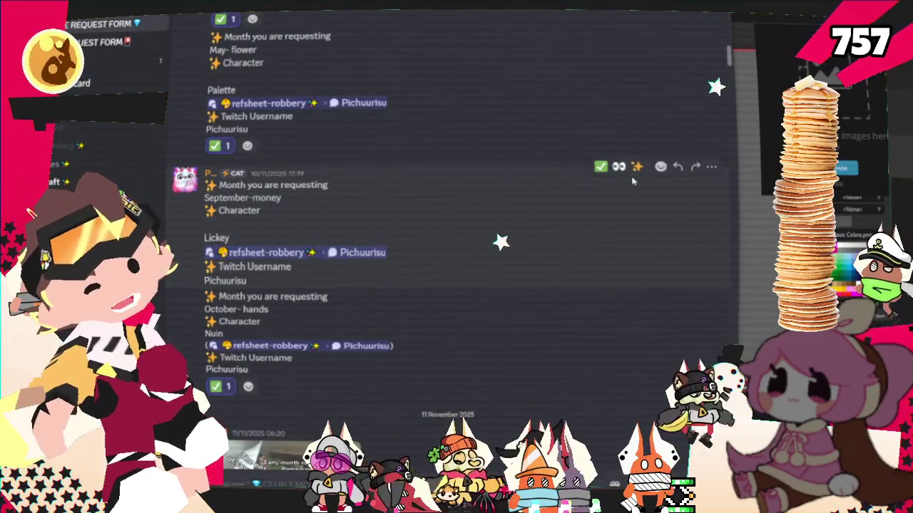
pyautogui.moveTo(457, 214)
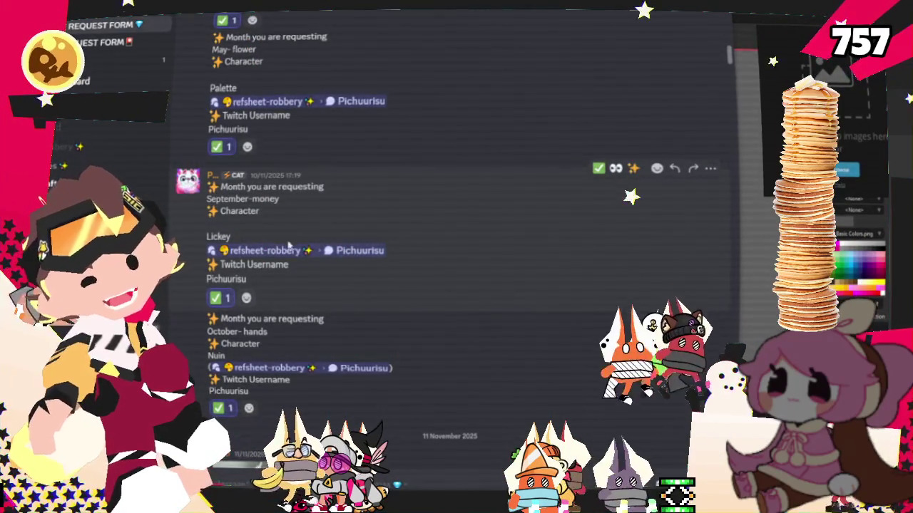
pyautogui.tripleClick(345, 253)
pyautogui.click(255, 203)
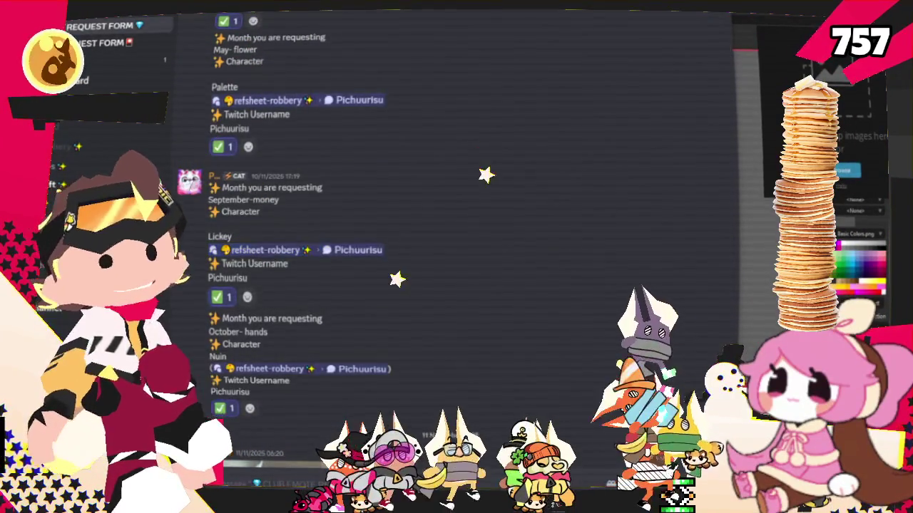
pyautogui.hotkey('alt', 'Tab')
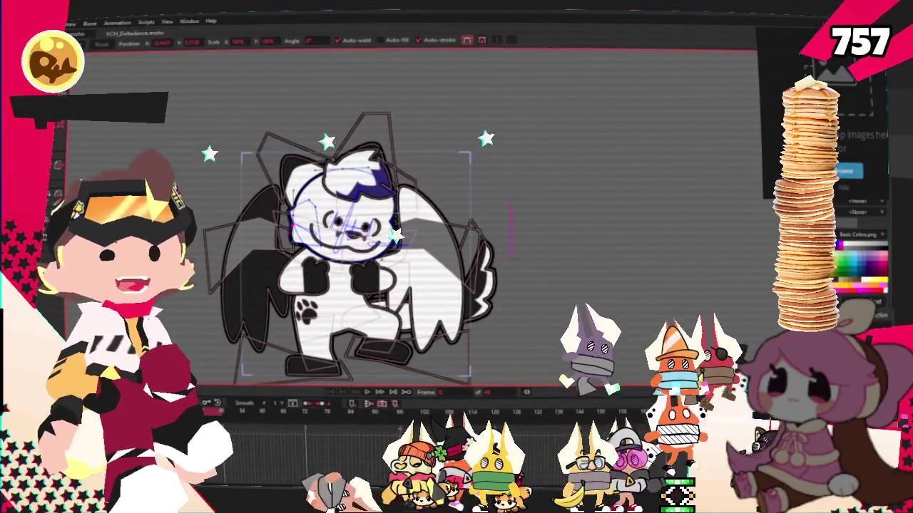
# - Expand the reference image panel, then switch over to the Discord emote request channel
pyautogui.click(746, 68)
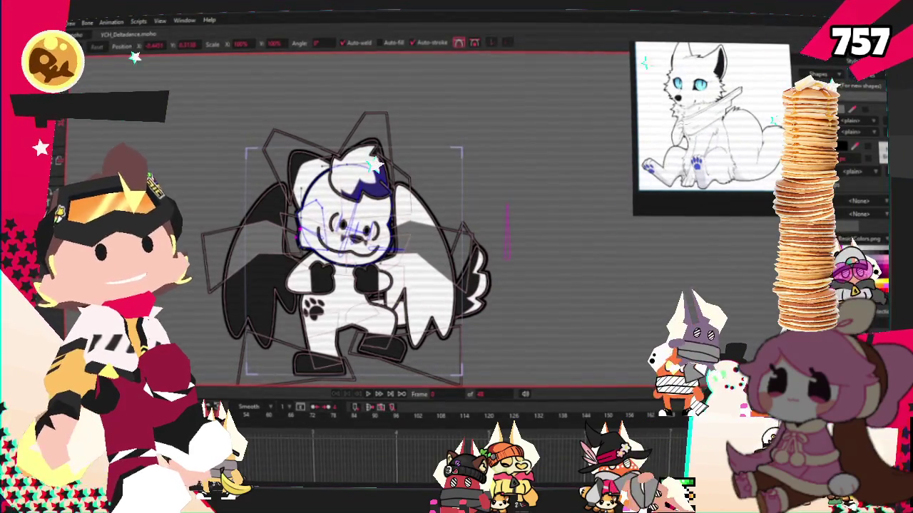
pyautogui.hotkey('alt', 'Tab')
# - Scroll through the Club Emote Request Form posts, view one posted image full size, then close it
pyautogui.scroll(-5, 544, 305)
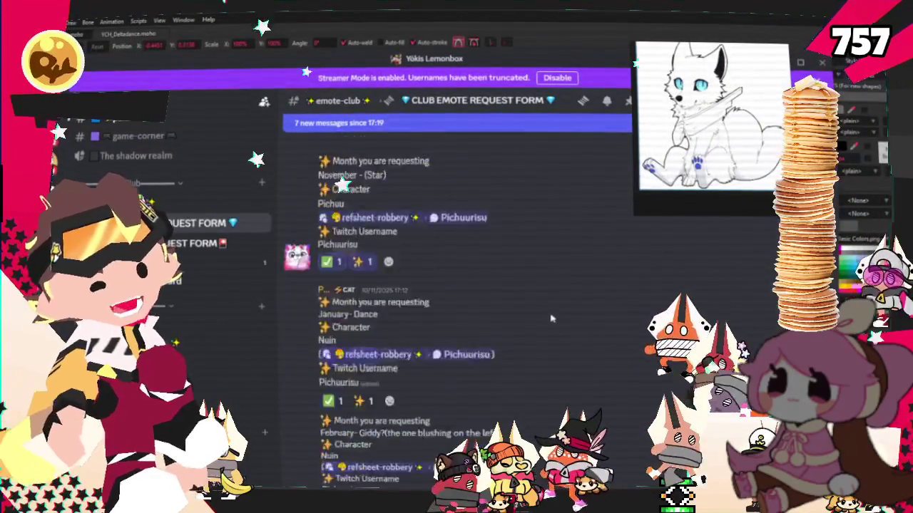
pyautogui.scroll(-5, 543, 305)
pyautogui.scroll(5, 543, 305)
pyautogui.scroll(2, 543, 305)
pyautogui.scroll(-2, 534, 288)
pyautogui.scroll(-2, 531, 283)
pyautogui.scroll(-2, 531, 283)
pyautogui.scroll(-3, 531, 283)
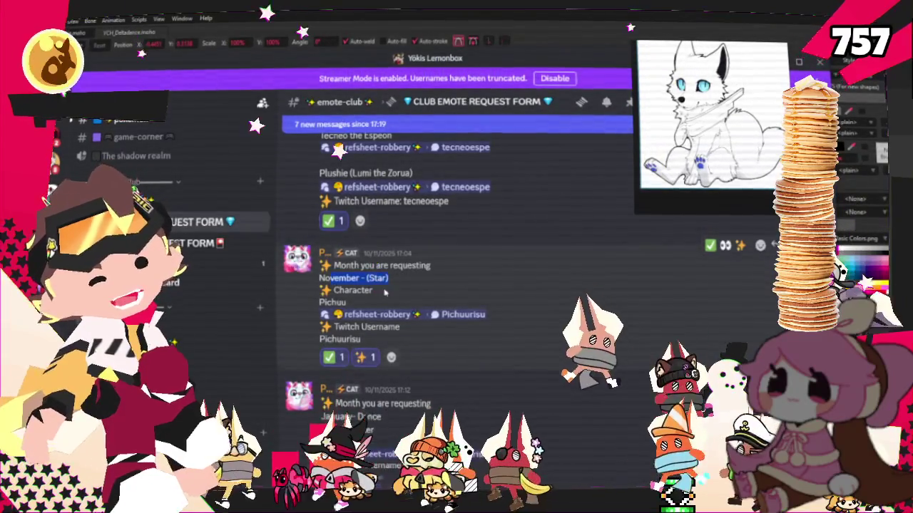
pyautogui.scroll(-3, 385, 324)
pyautogui.scroll(-2, 385, 324)
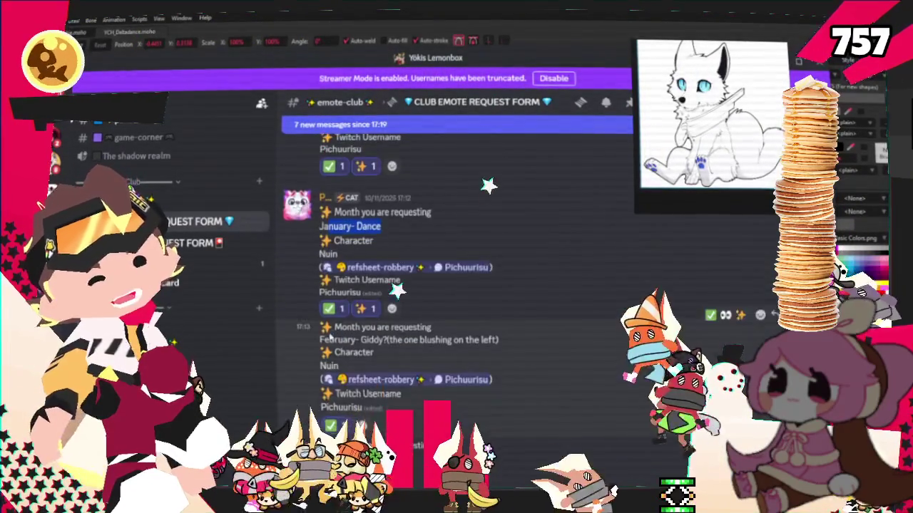
pyautogui.scroll(-2, 334, 330)
pyautogui.scroll(-5, 334, 330)
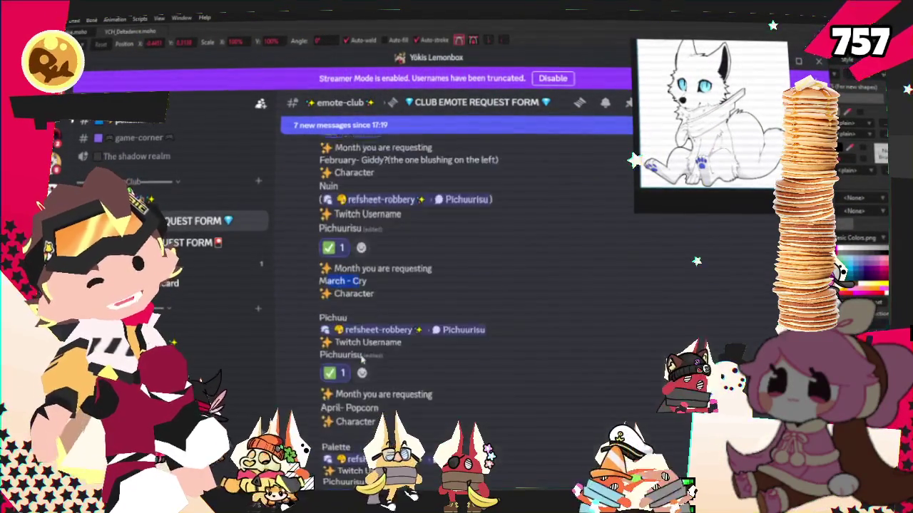
pyautogui.scroll(-1, 334, 330)
pyautogui.scroll(-2, 337, 331)
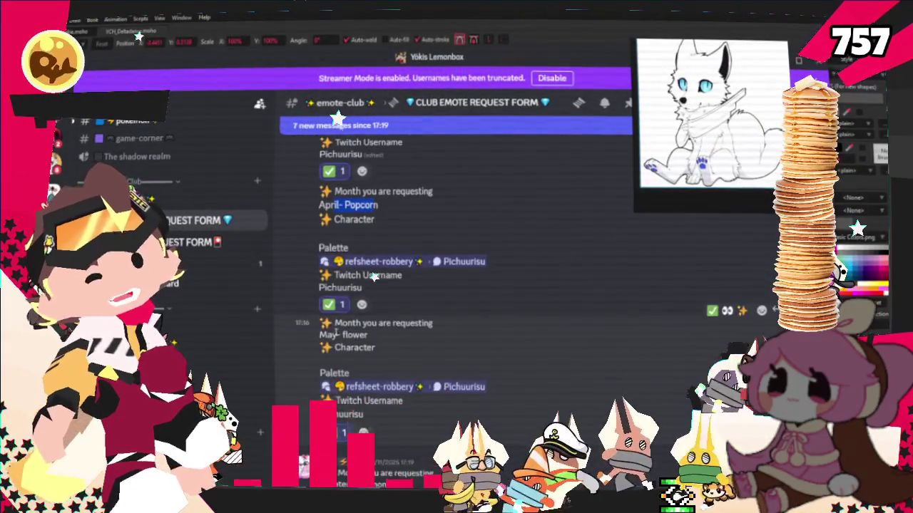
pyautogui.moveTo(456, 299)
pyautogui.moveTo(399, 328)
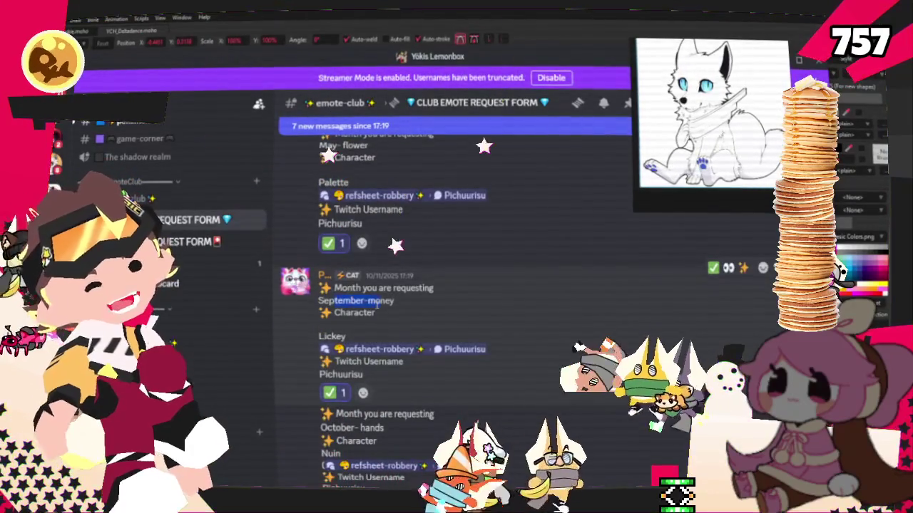
pyautogui.scroll(-3, 378, 301)
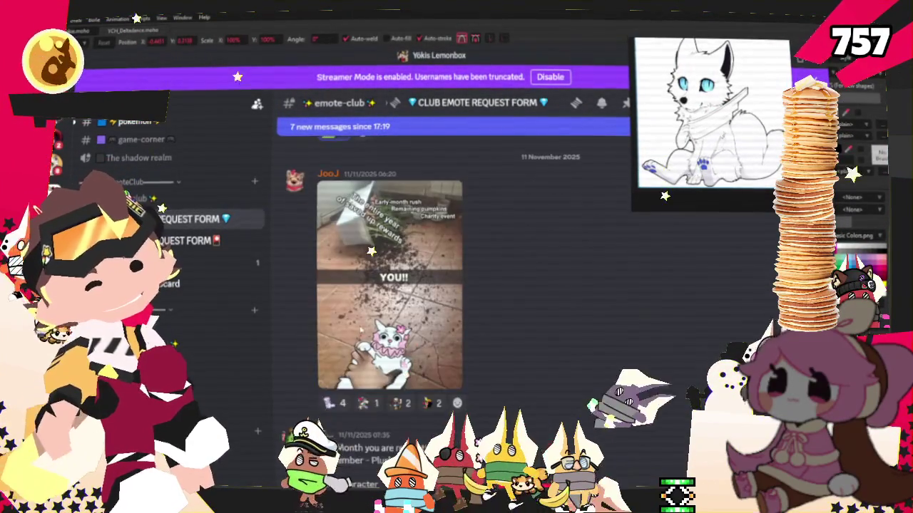
pyautogui.click(381, 294)
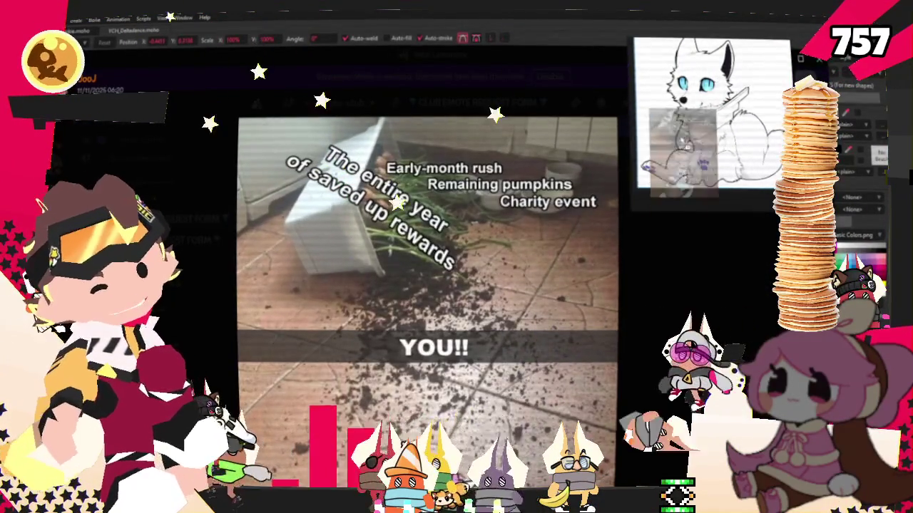
pyautogui.click(631, 214)
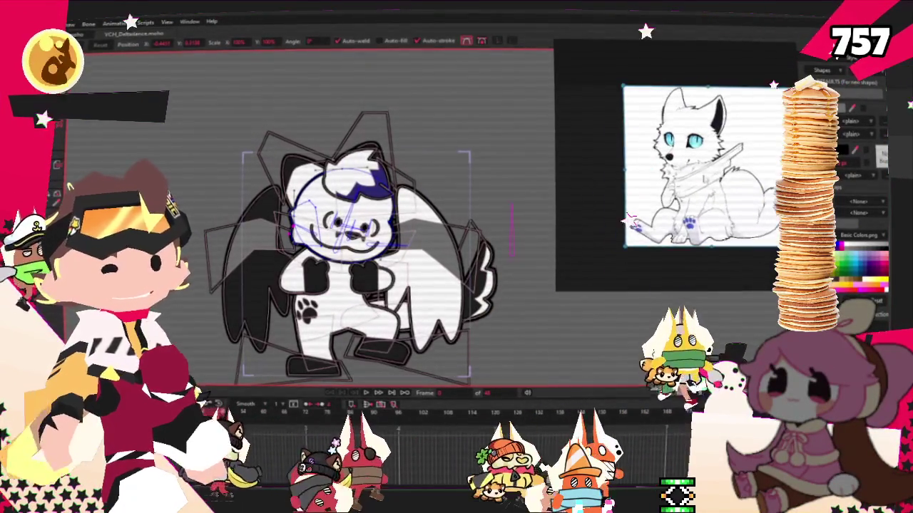
# - Narrow the white fox reference panel so the Moho canvas has more room
pyautogui.moveTo(559, 185); pyautogui.dragTo(613, 180)
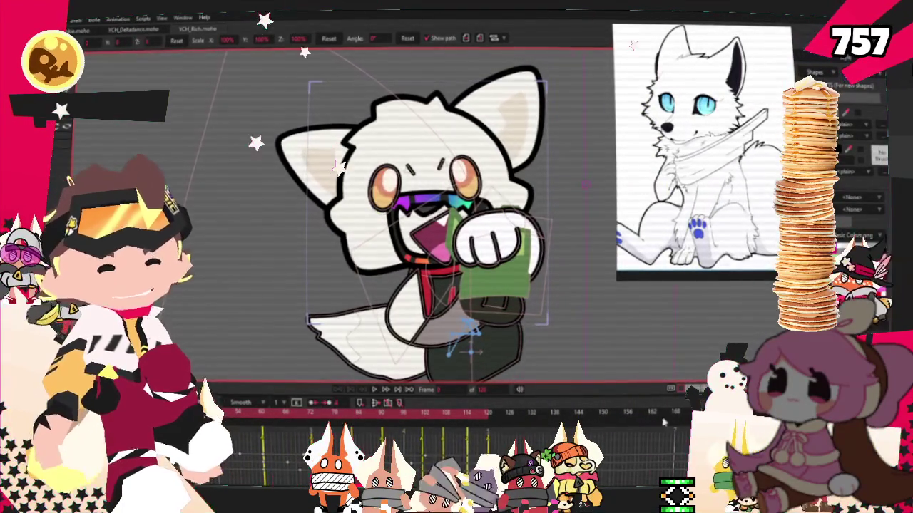
pyautogui.scroll(-2, 513, 258)
# - Rotate the paw holding the cash and nudge it into place
pyautogui.scroll(3, 539, 306)
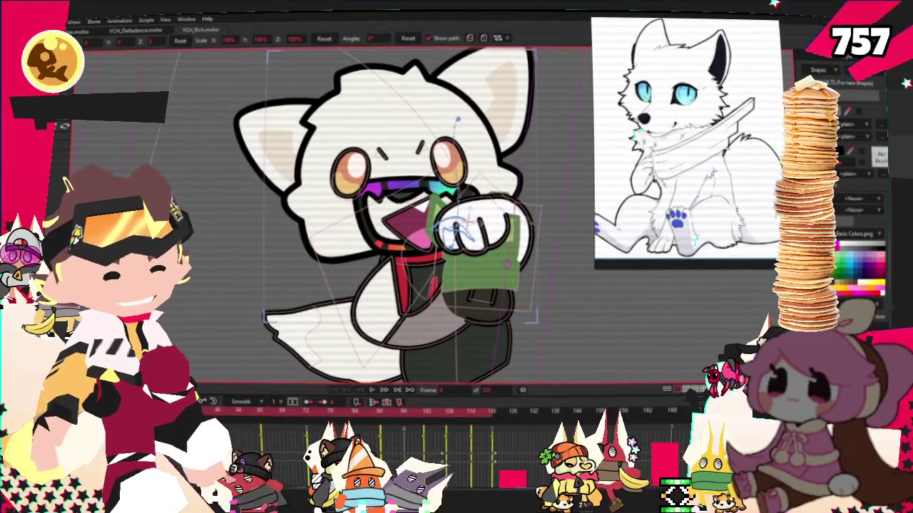
pyautogui.moveTo(456, 228); pyautogui.dragTo(489, 260)
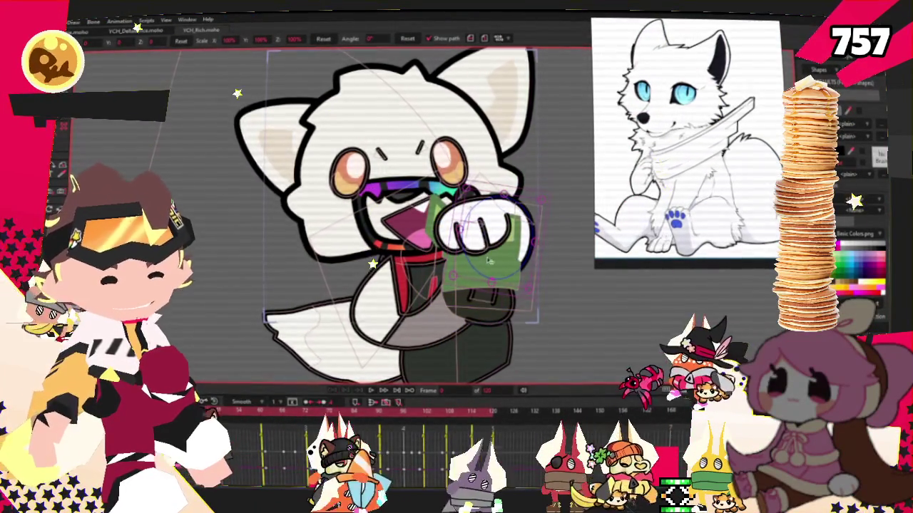
pyautogui.scroll(2, 489, 258)
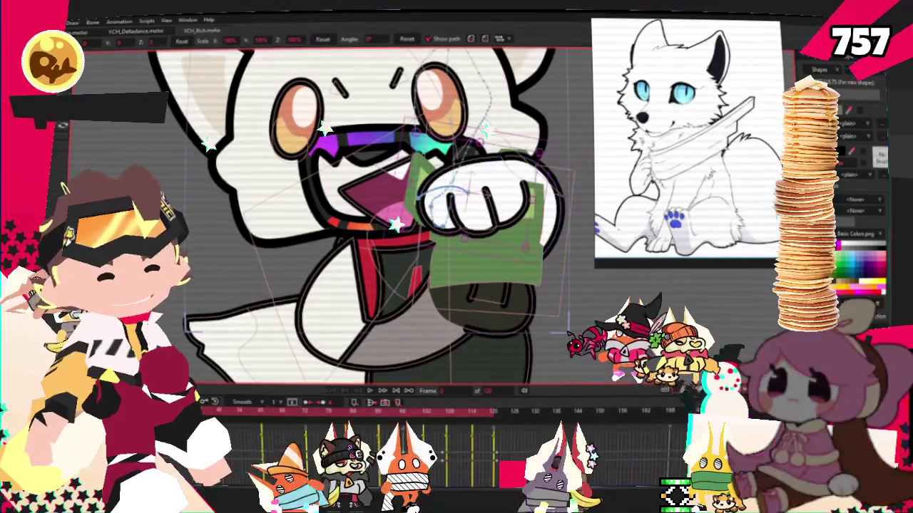
pyautogui.moveTo(485, 192); pyautogui.dragTo(485, 223)
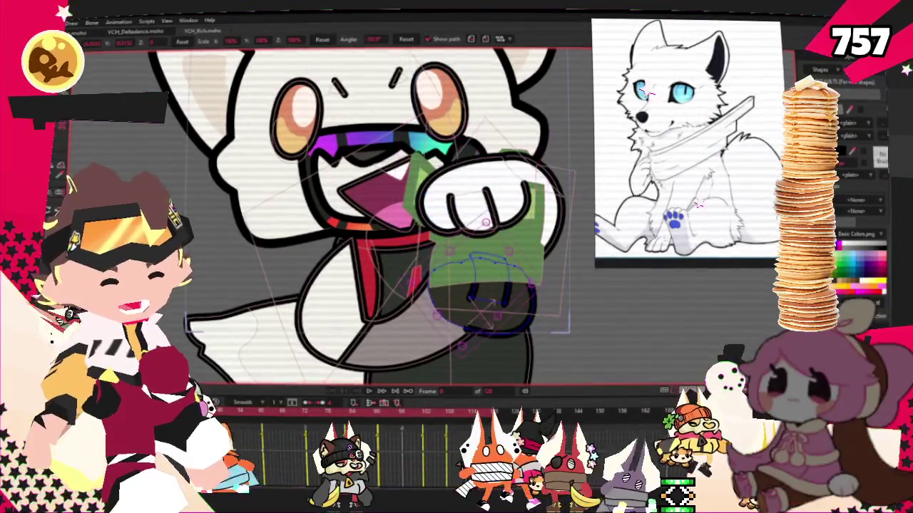
# - Select the arm shape below the paw and edit its points
pyautogui.press('t')
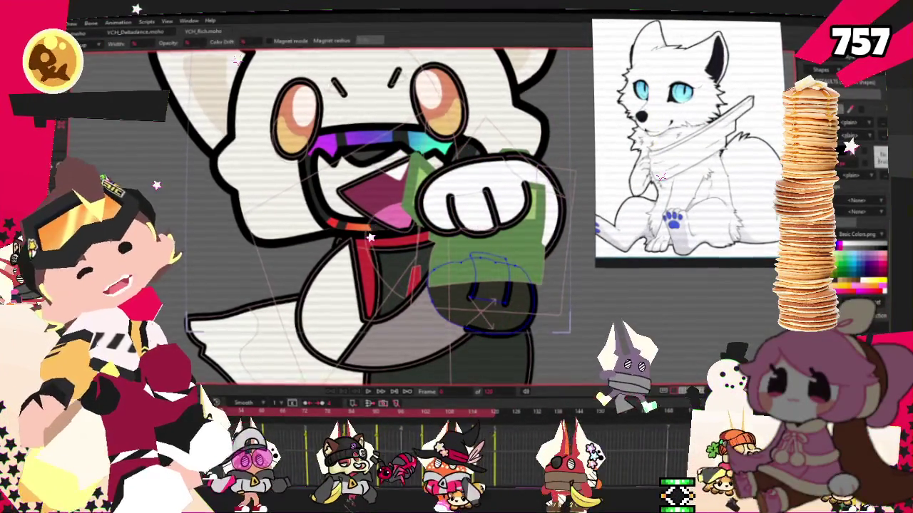
pyautogui.press('q')
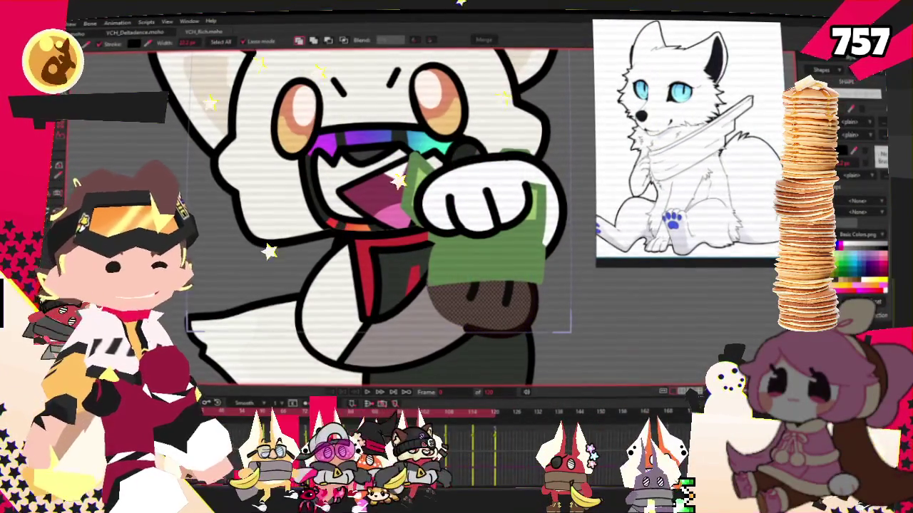
pyautogui.scroll(-1, 475, 197)
pyautogui.moveTo(476, 197); pyautogui.dragTo(497, 198)
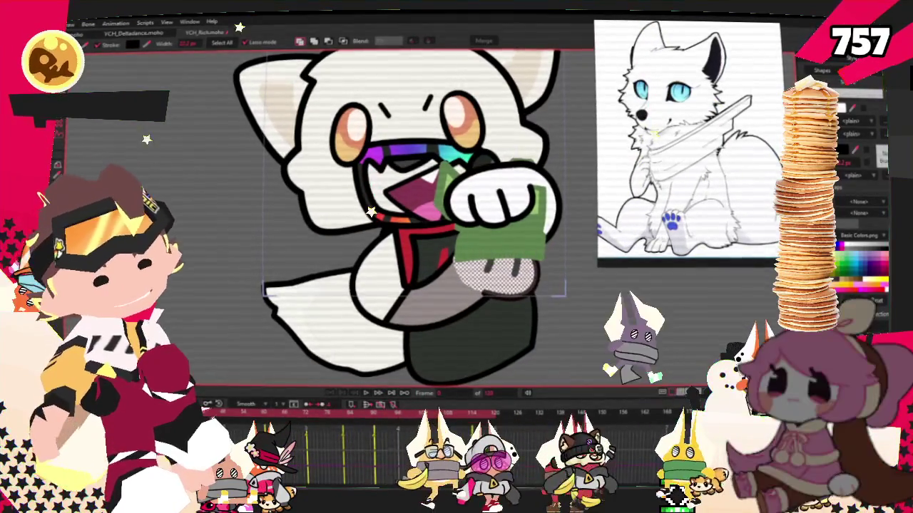
pyautogui.click(421, 310)
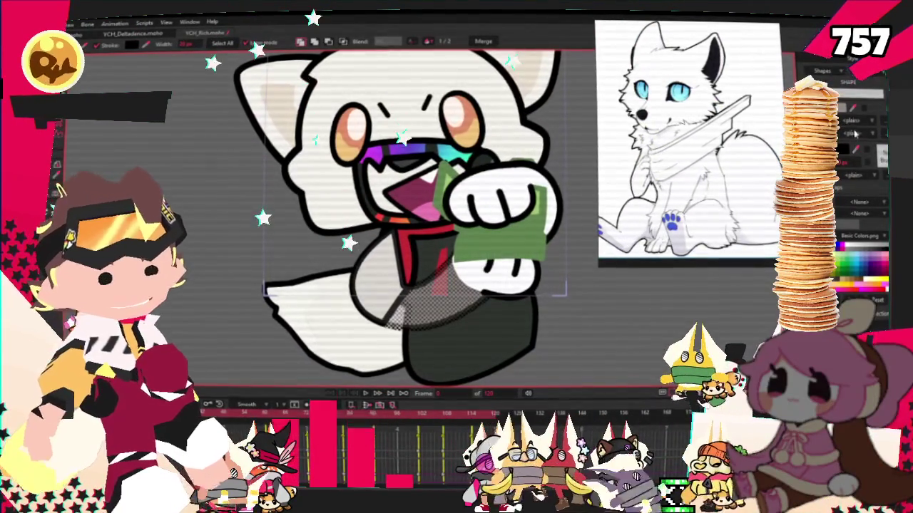
pyautogui.press('g')
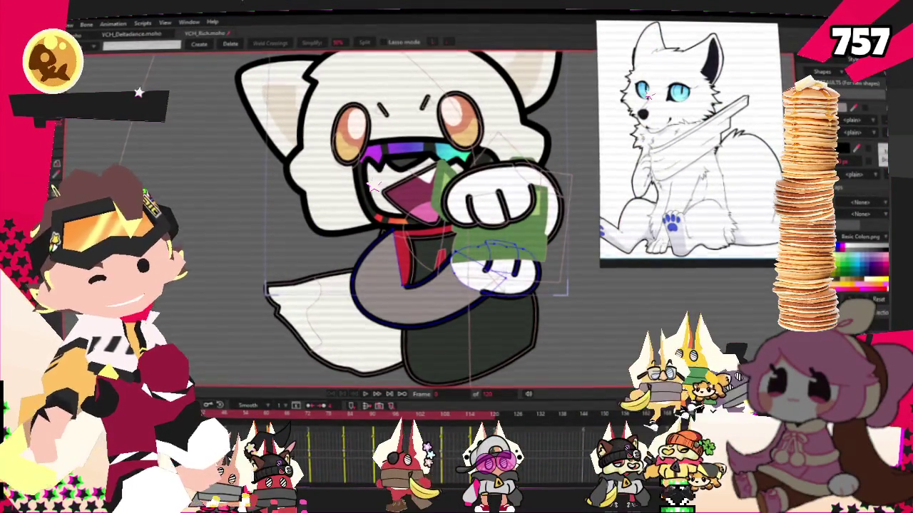
pyautogui.press('q')
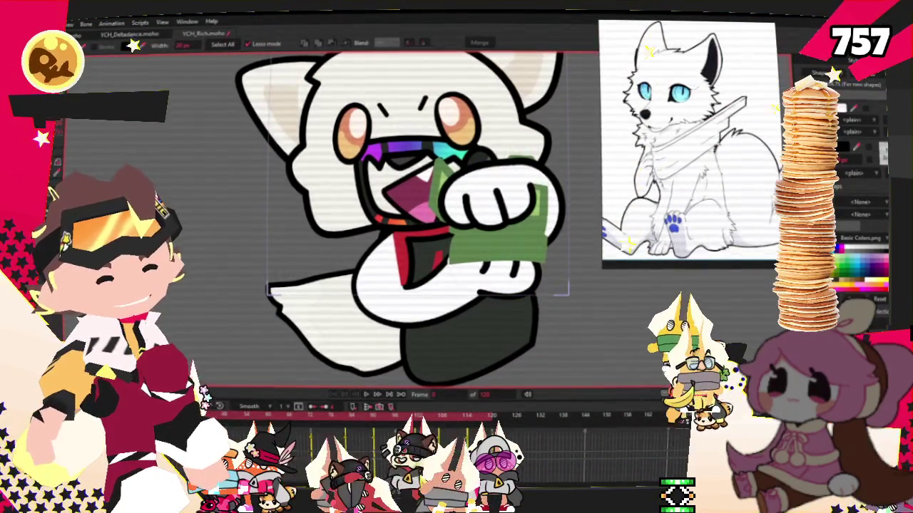
pyautogui.press('g')
pyautogui.scroll(3, 474, 275)
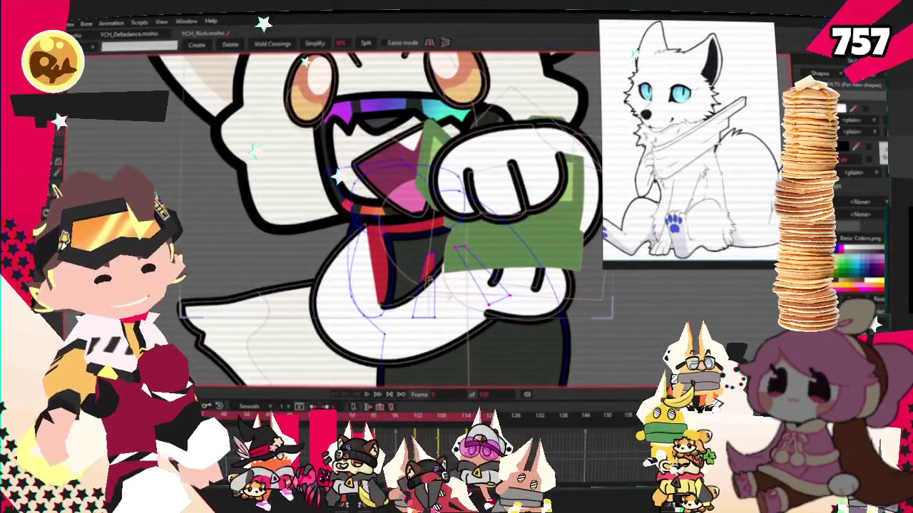
pyautogui.scroll(1, 473, 275)
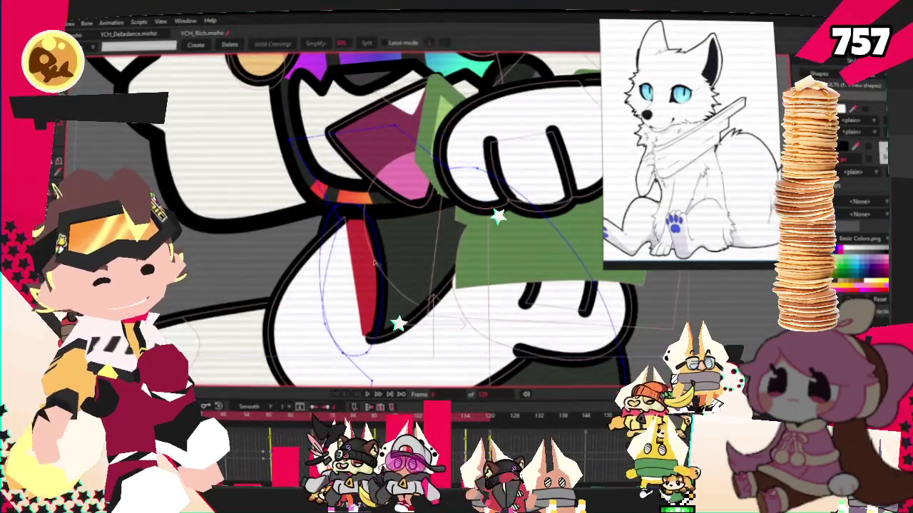
pyautogui.scroll(-3, 421, 254)
pyautogui.scroll(-2, 421, 254)
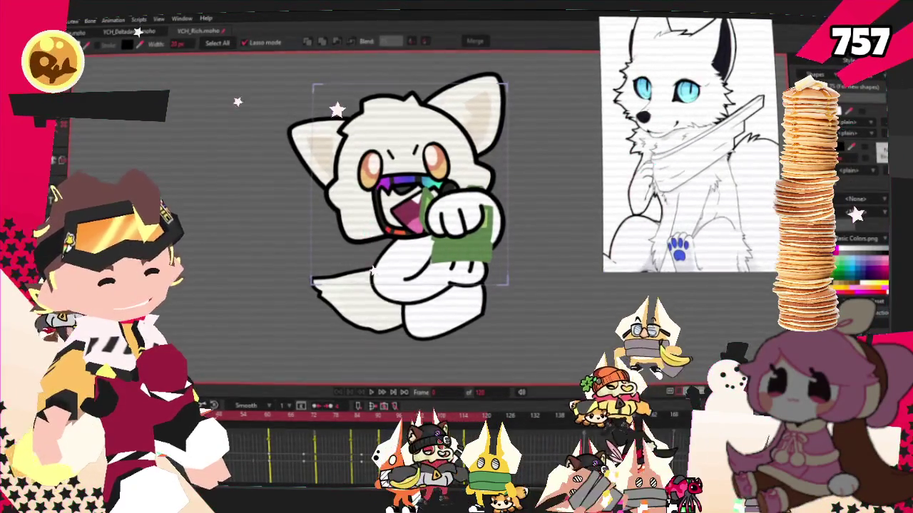
pyautogui.scroll(3, 456, 71)
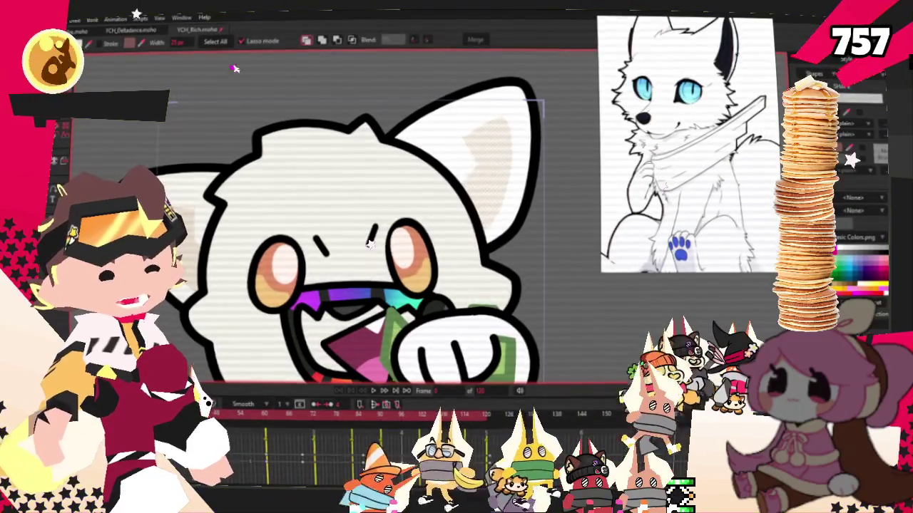
# - Fill the selected inner ear shape with dark navy, then clear the selection
pyautogui.click(492, 154)
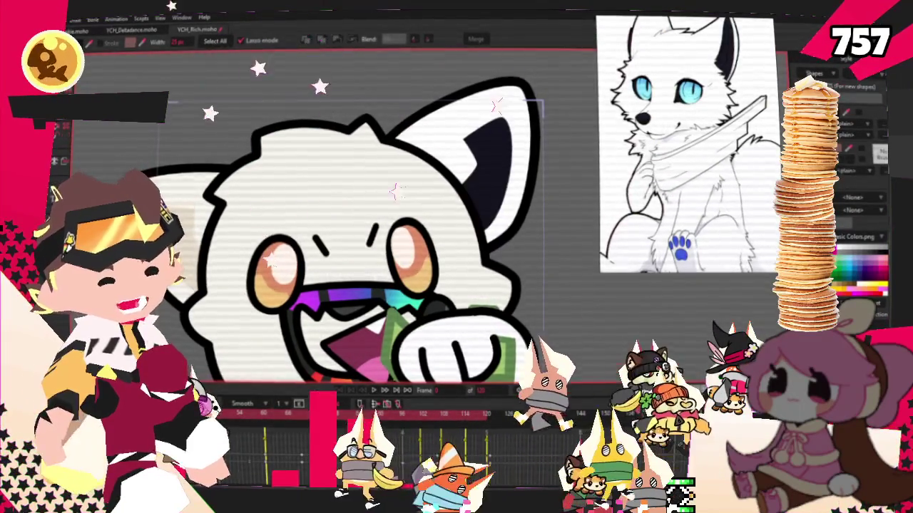
pyautogui.click(558, 142)
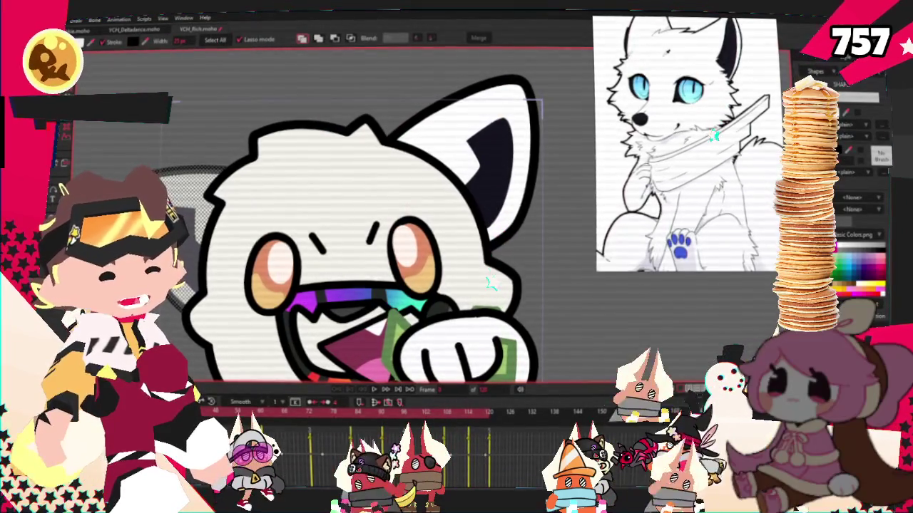
pyautogui.scroll(-2, 343, 236)
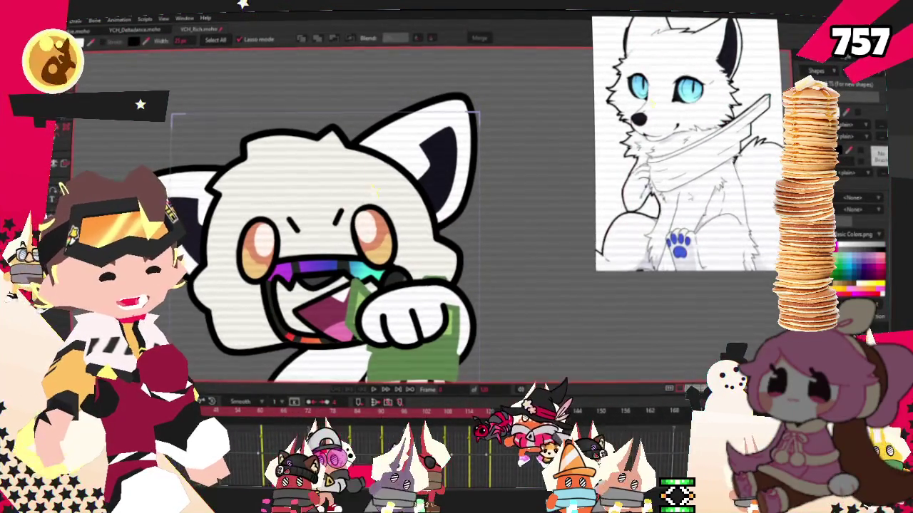
pyautogui.scroll(3, 684, 142)
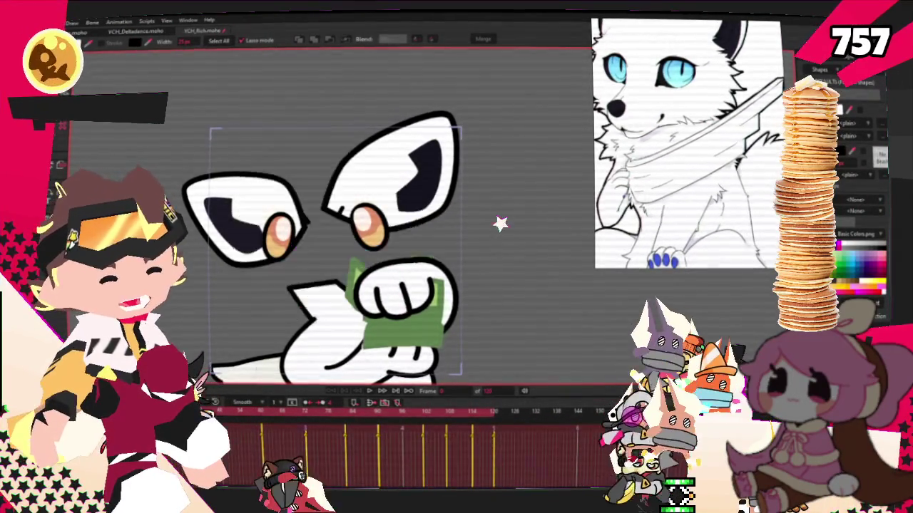
pyautogui.scroll(3, 342, 264)
pyautogui.scroll(2, 343, 264)
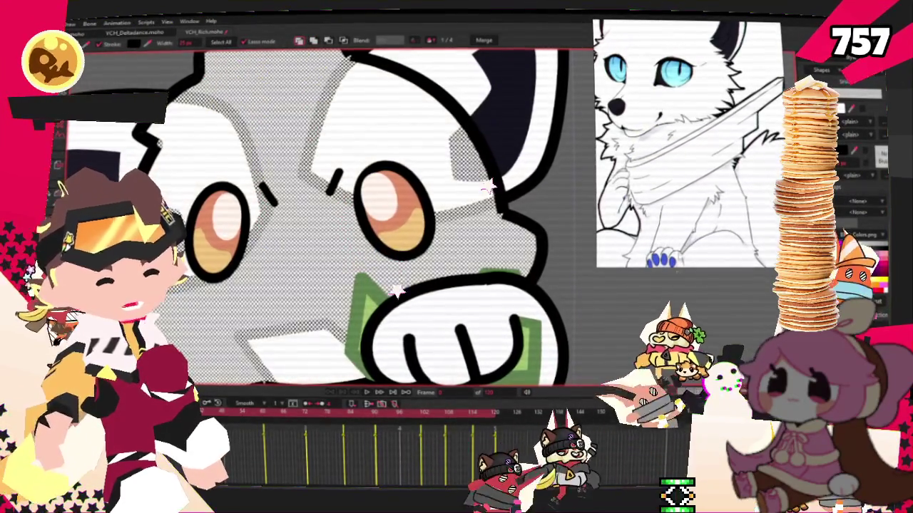
pyautogui.press('Escape')
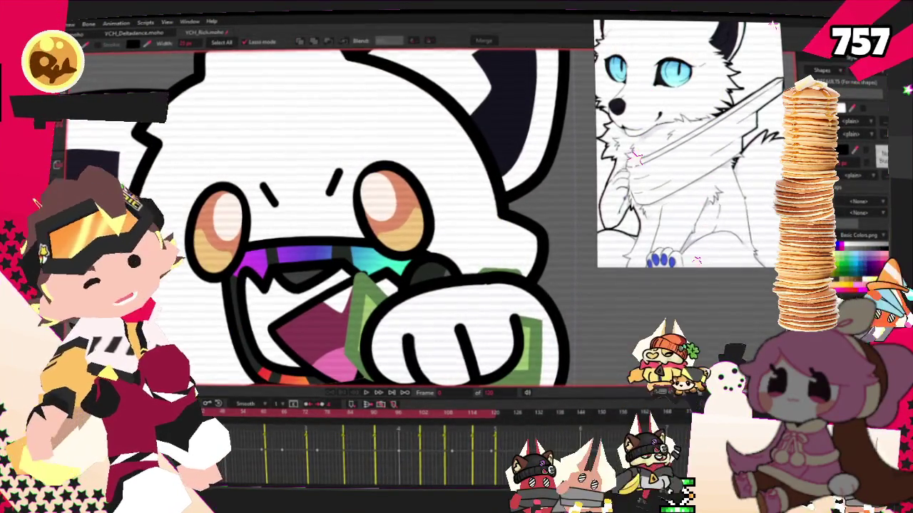
pyautogui.press('t')
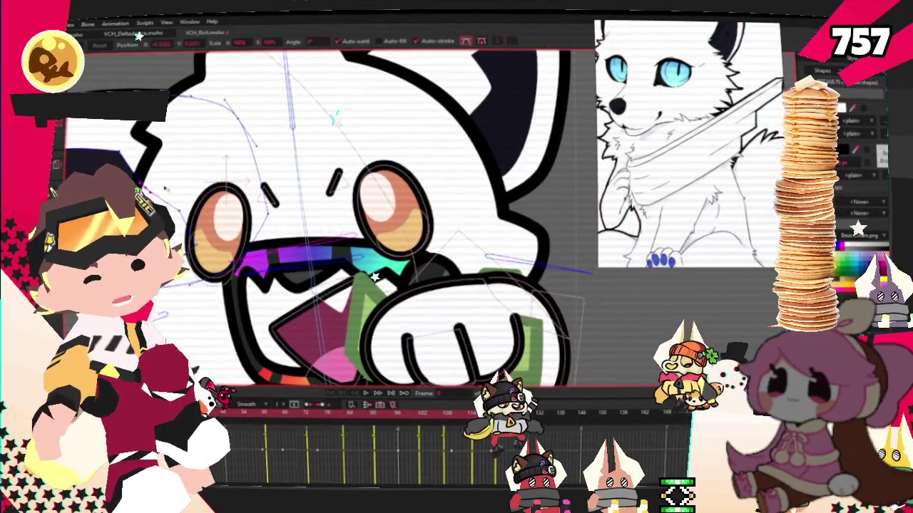
# - Nudge the right ear's points slightly to the left
pyautogui.scroll(-2, 559, 302)
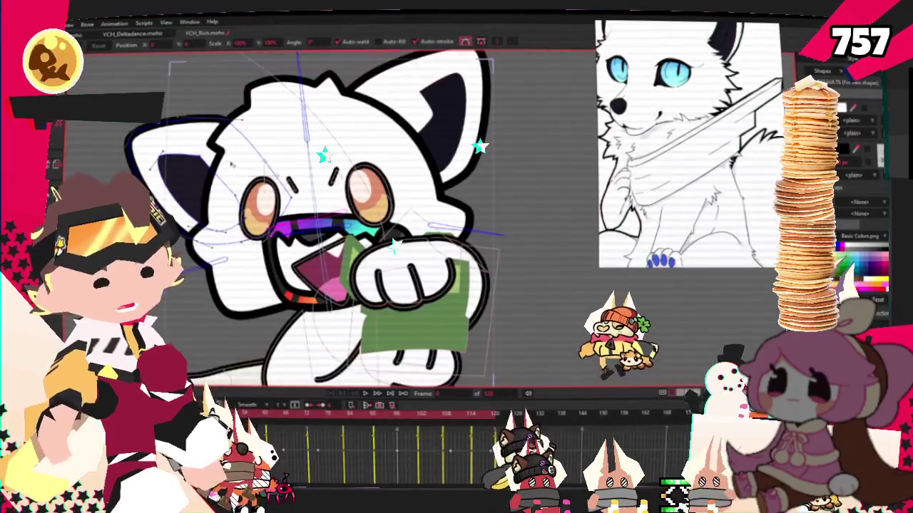
pyautogui.click(390, 114)
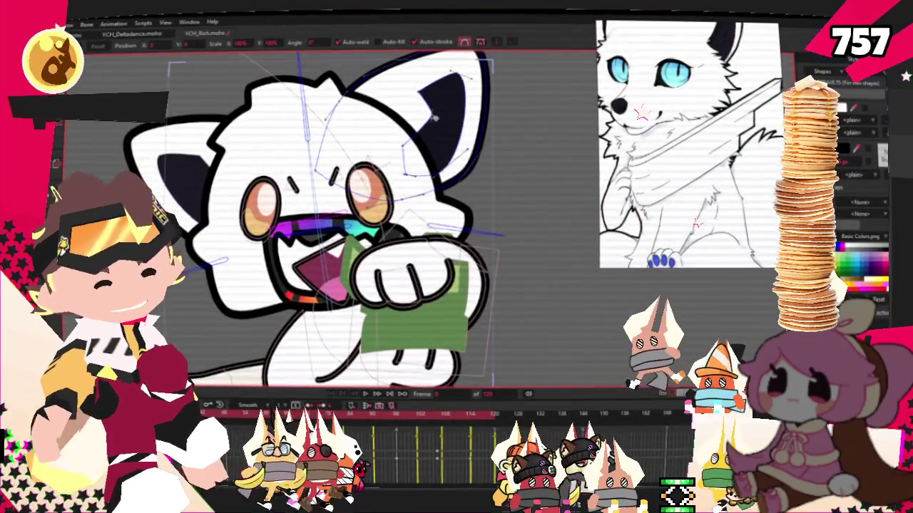
pyautogui.moveTo(390, 114); pyautogui.dragTo(383, 133)
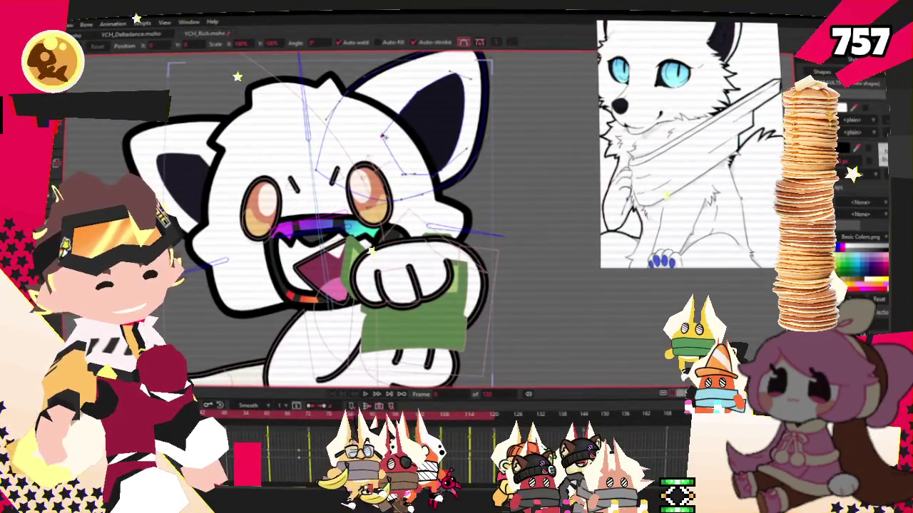
pyautogui.scroll(2, 270, 204)
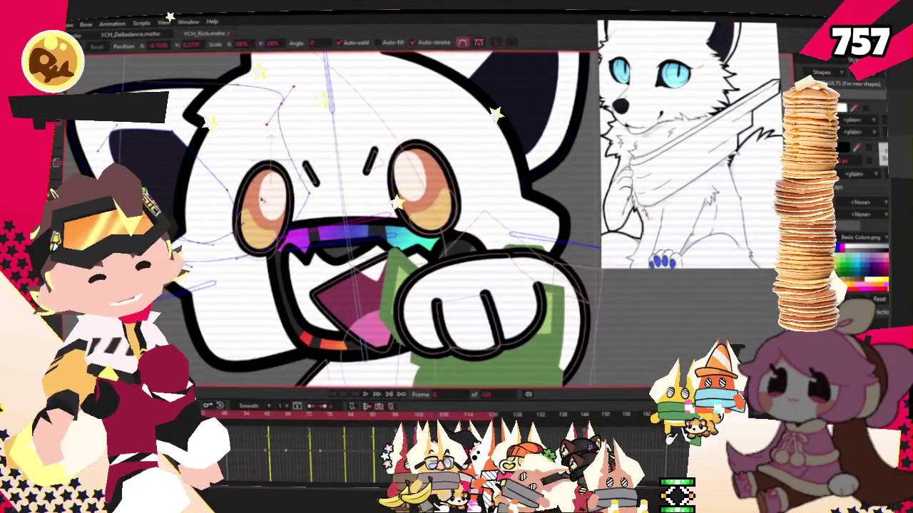
pyautogui.scroll(-3, 240, 157)
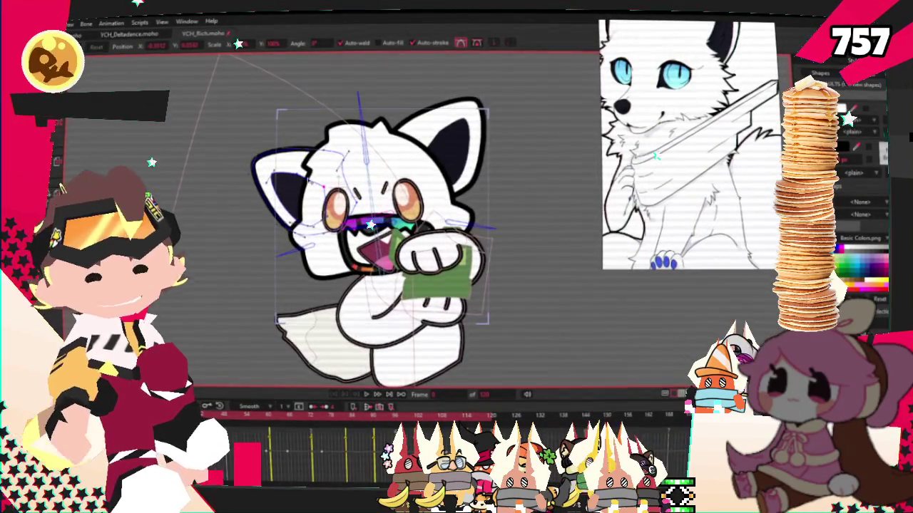
pyautogui.scroll(2, 579, 173)
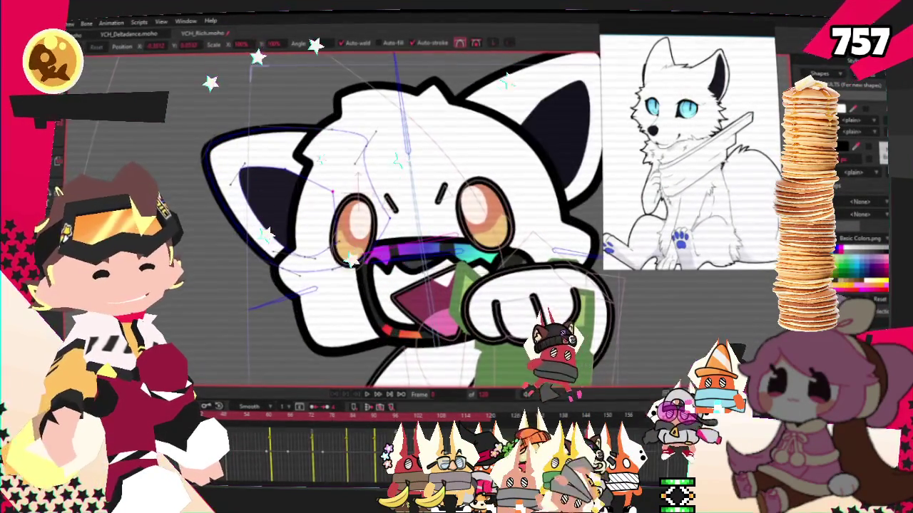
# - Select the mouth and paw layer and check the money-holding pose at frame 60
pyautogui.click(456, 299)
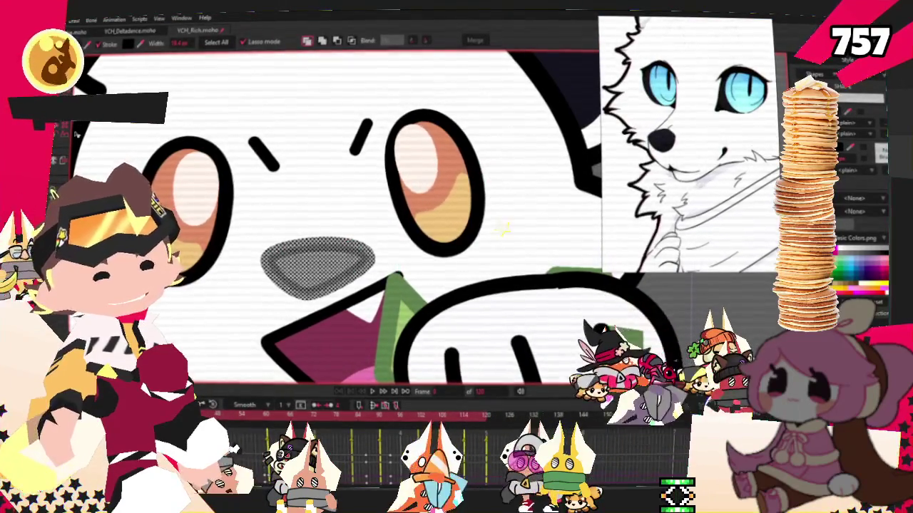
pyautogui.press('t')
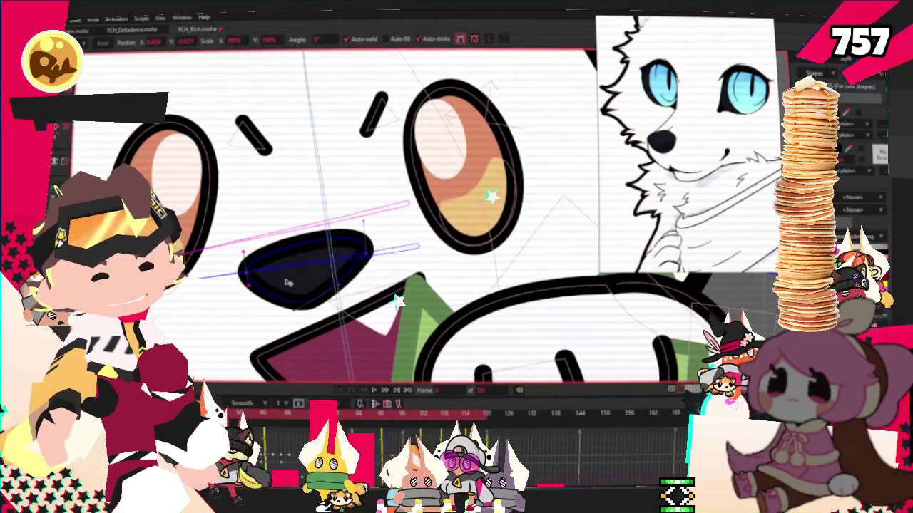
pyautogui.scroll(-3, 285, 282)
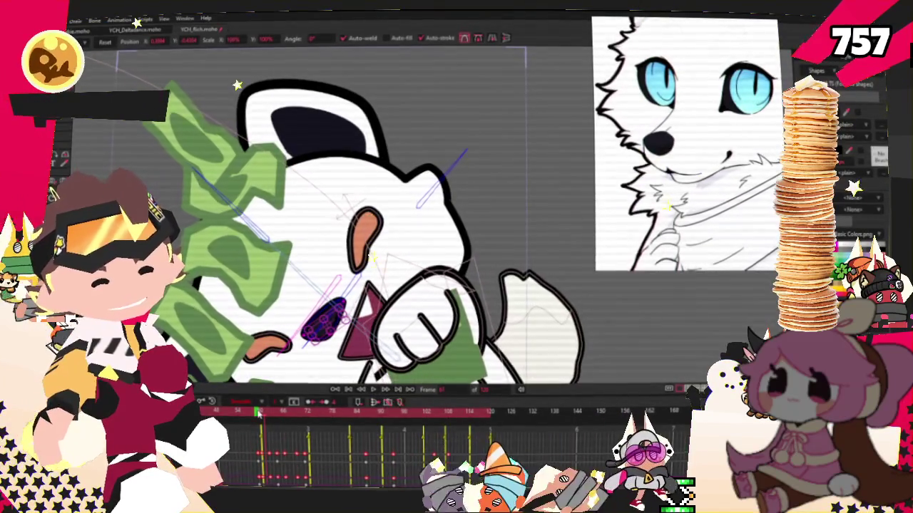
pyautogui.click(361, 390)
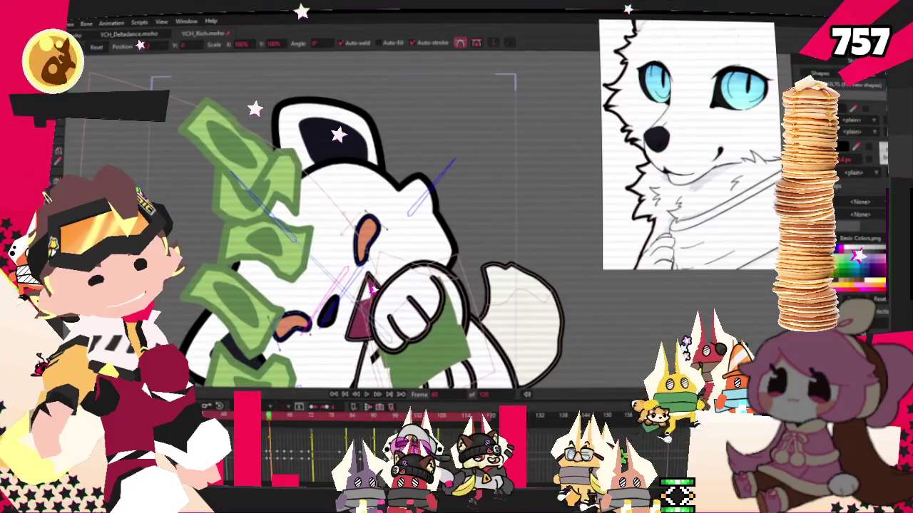
pyautogui.hotkey('shift', ',')
# - Select both eye fills and change them from amber to light blue
pyautogui.press('g')
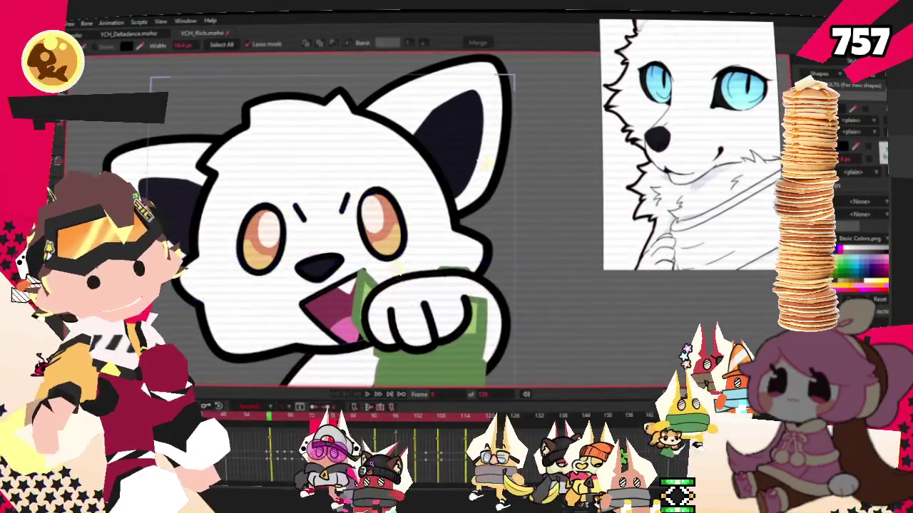
pyautogui.scroll(3, 495, 271)
pyautogui.keyDown('shift'); pyautogui.click(442, 239); pyautogui.keyUp('shift')
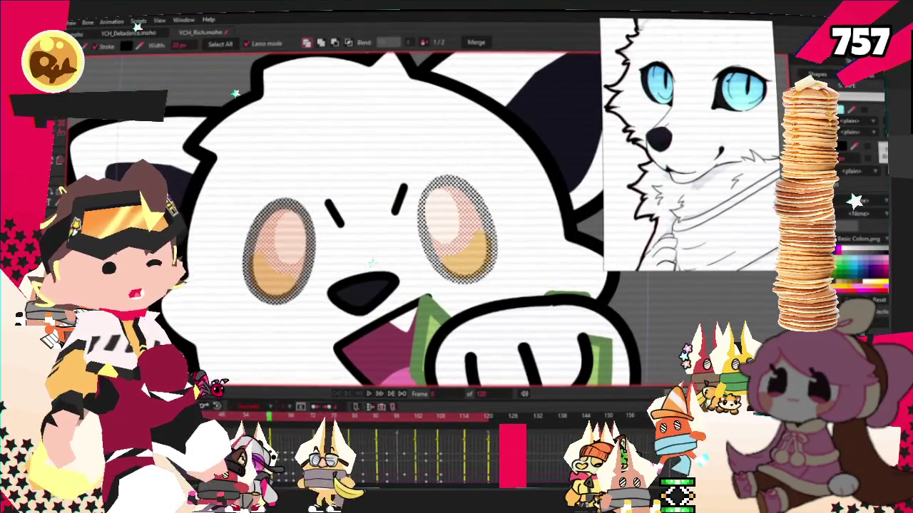
pyautogui.click(868, 121)
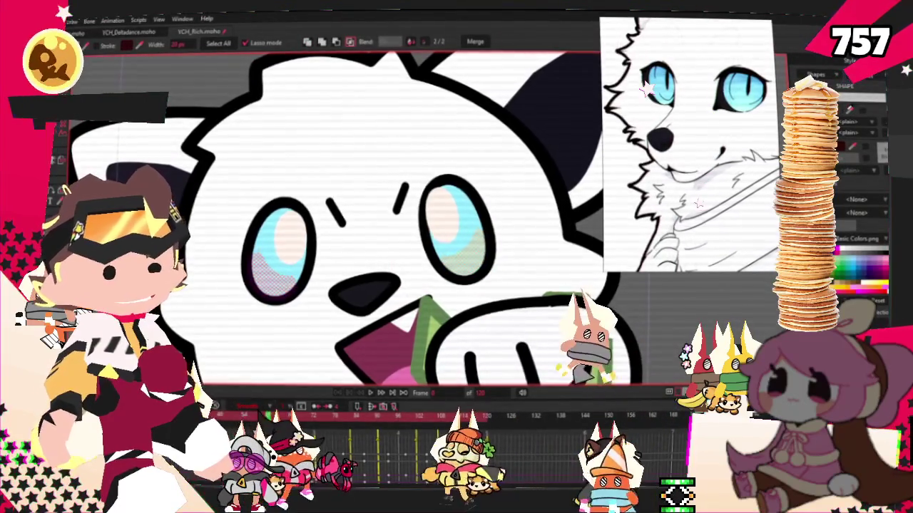
pyautogui.scroll(-2, 654, 291)
pyautogui.scroll(-2, 654, 290)
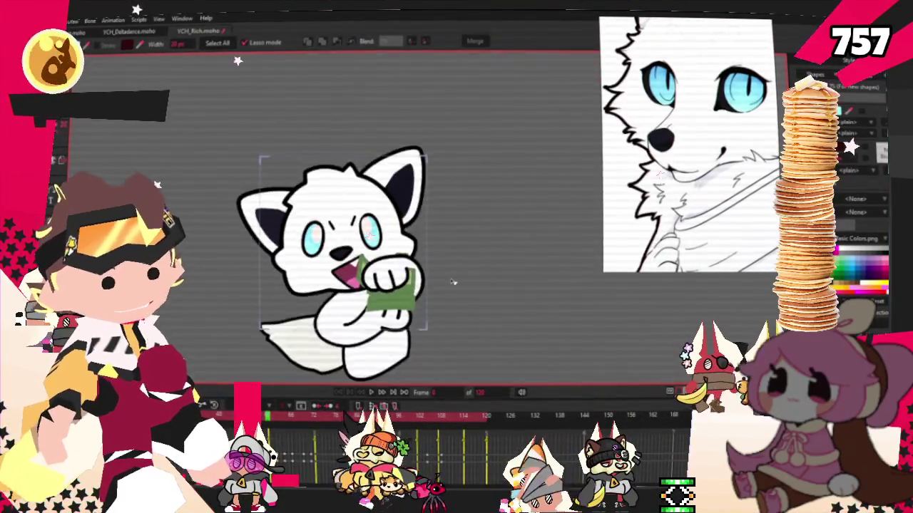
pyautogui.scroll(1, 370, 249)
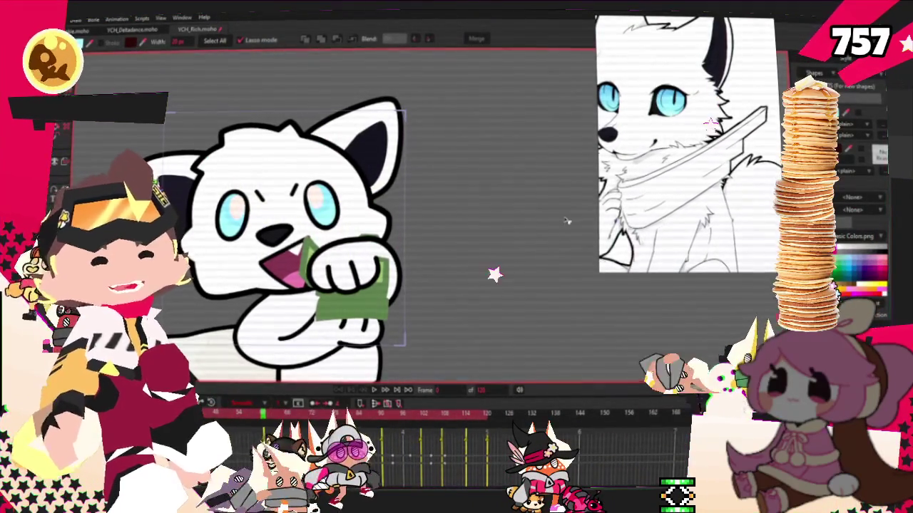
pyautogui.scroll(-3, 485, 322)
pyautogui.scroll(2, 368, 226)
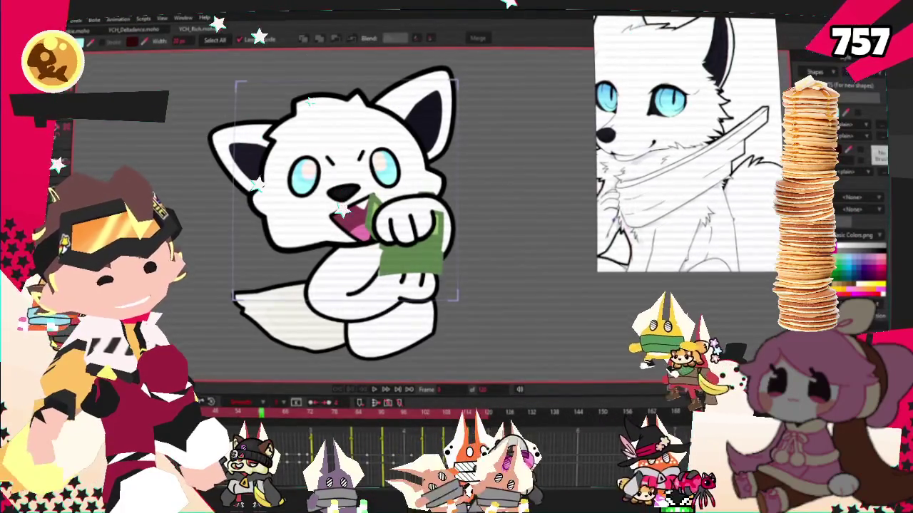
pyautogui.scroll(-3, 685, 143)
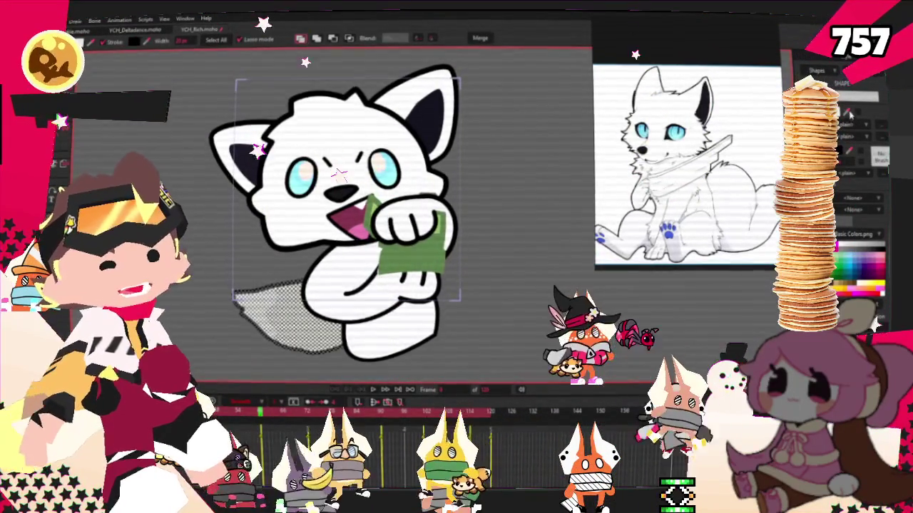
pyautogui.scroll(2, 385, 257)
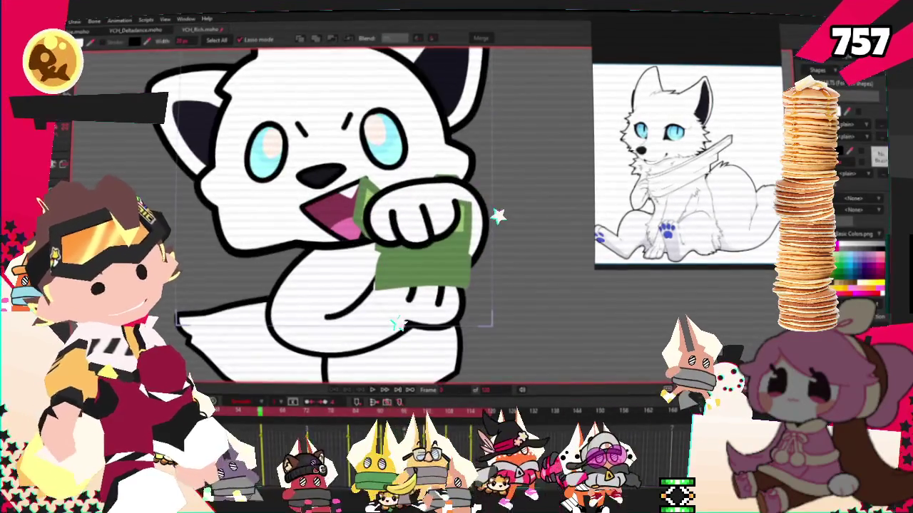
# - Pull the arm outline point down-right under the cash paw, smooth its curve, and play the animation
pyautogui.press('0')
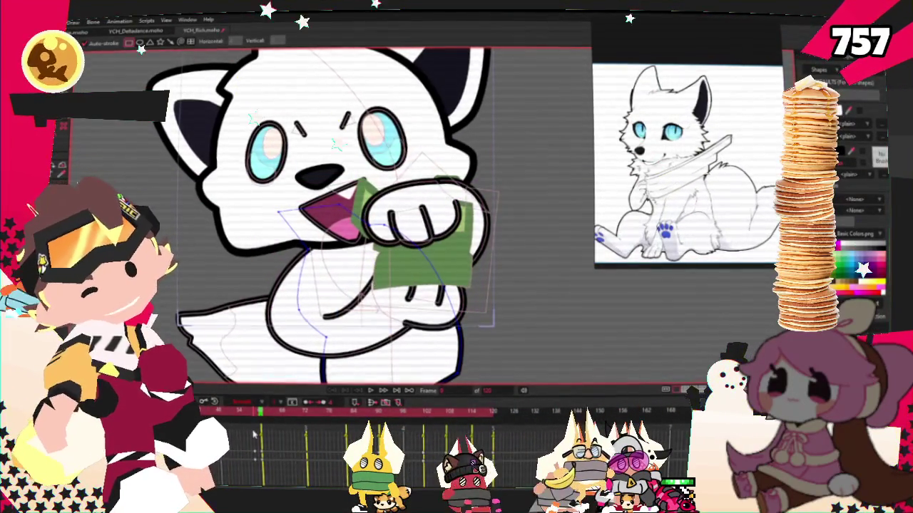
pyautogui.scroll(2, 346, 278)
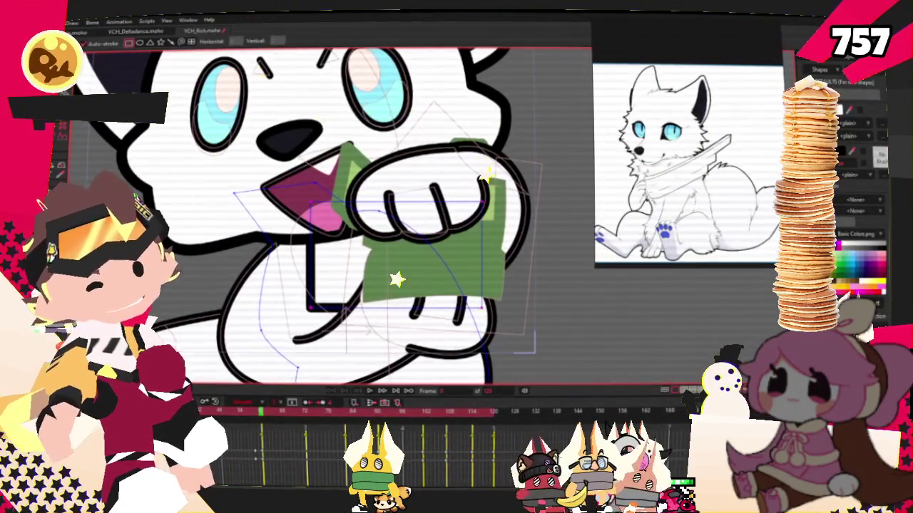
pyautogui.scroll(2, 550, 248)
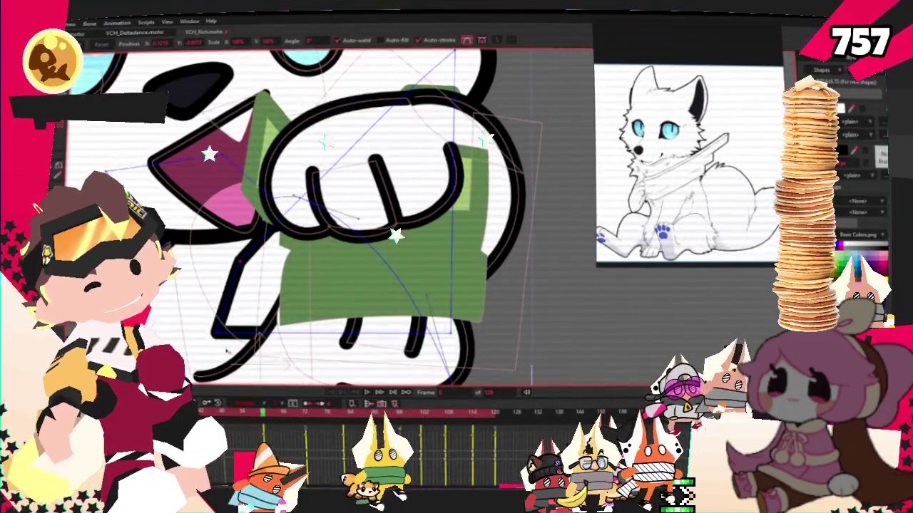
pyautogui.moveTo(253, 280); pyautogui.dragTo(368, 362)
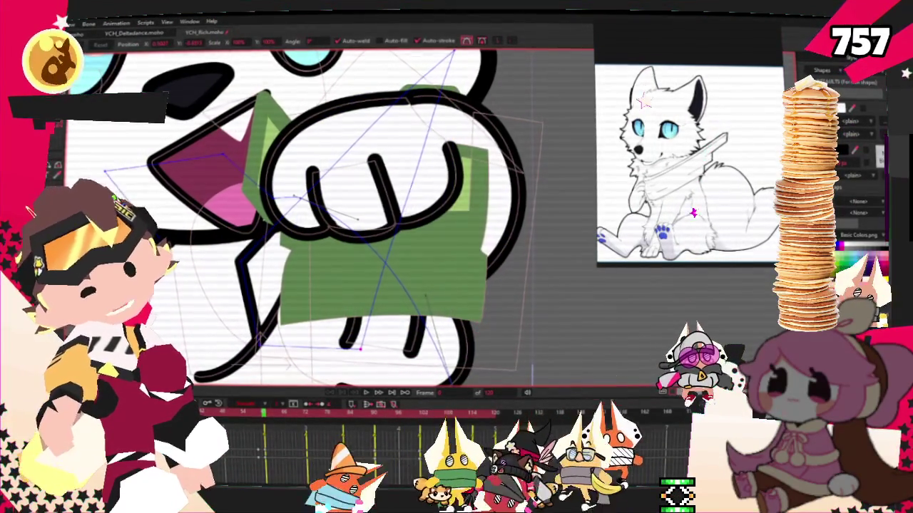
pyautogui.press('c')
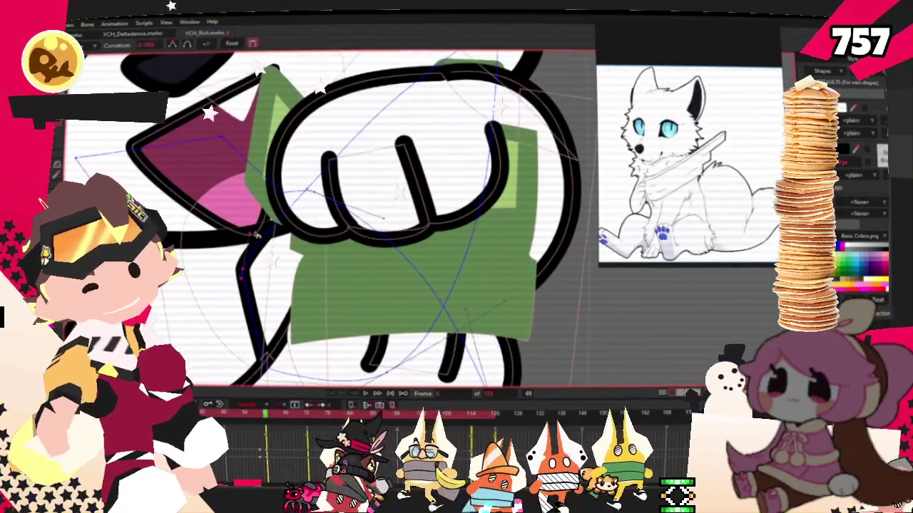
pyautogui.scroll(-2, 410, 172)
pyautogui.scroll(2, 411, 172)
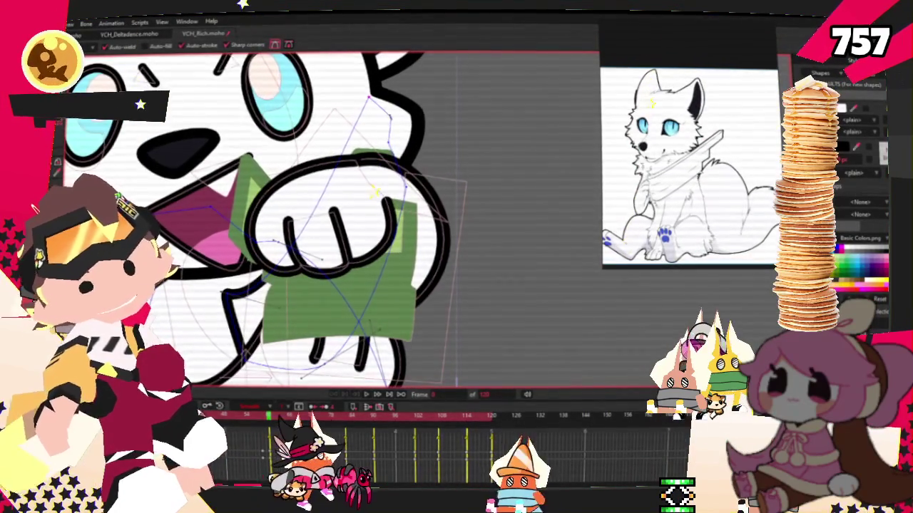
pyautogui.click(369, 393)
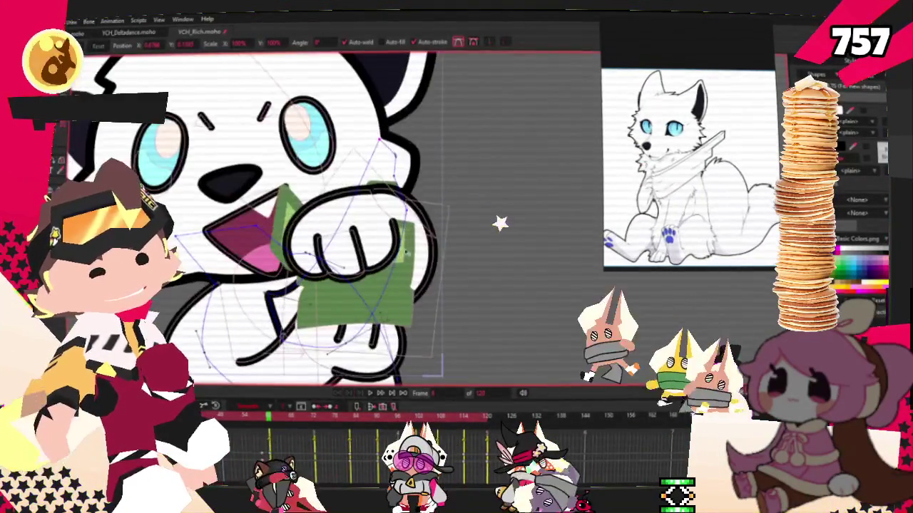
pyautogui.click(531, 285)
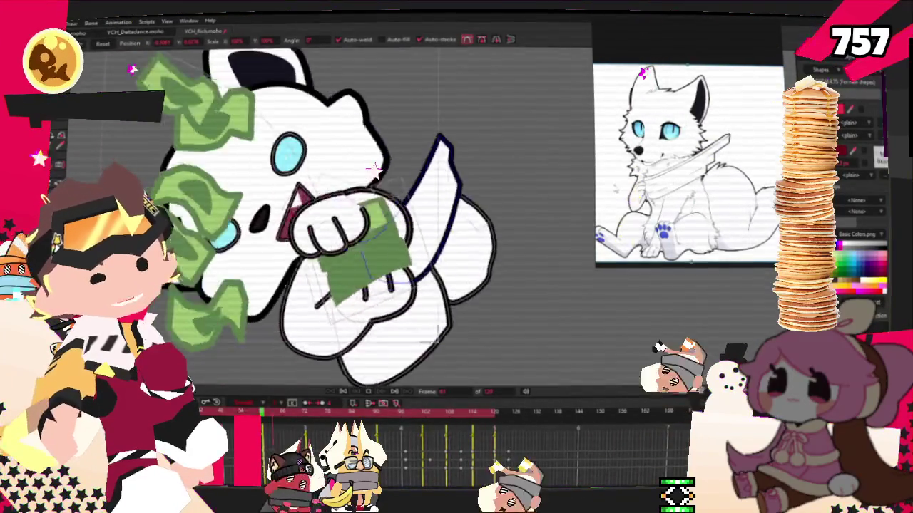
# - Stop playback and rewind the money animation to frame 0
pyautogui.scroll(5, 638, 126)
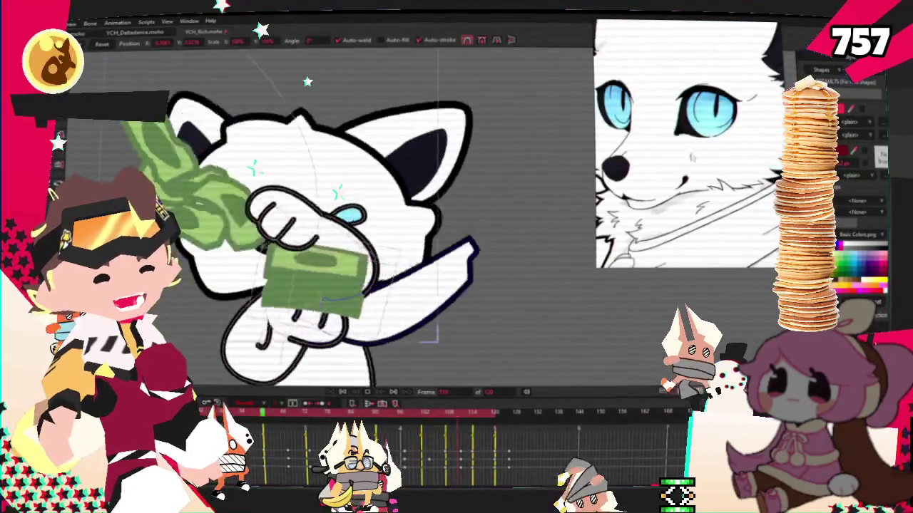
pyautogui.scroll(-5, 638, 126)
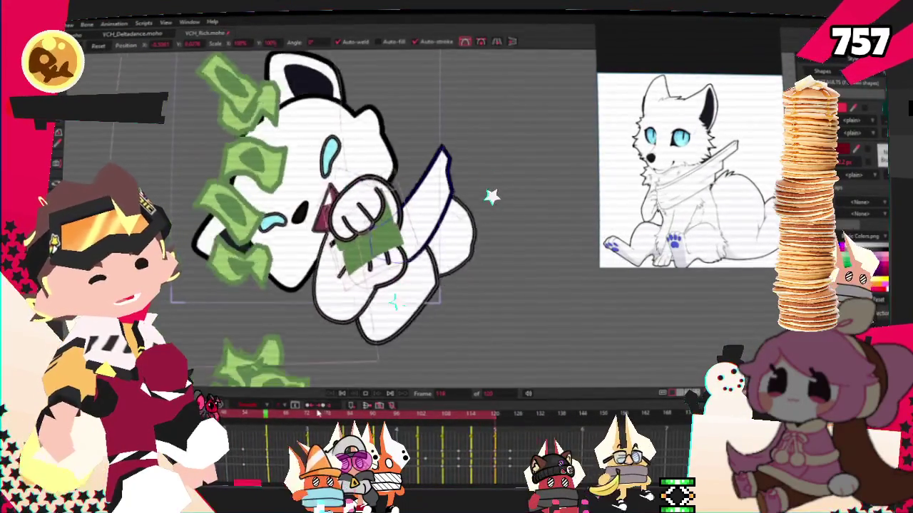
pyautogui.click(339, 395)
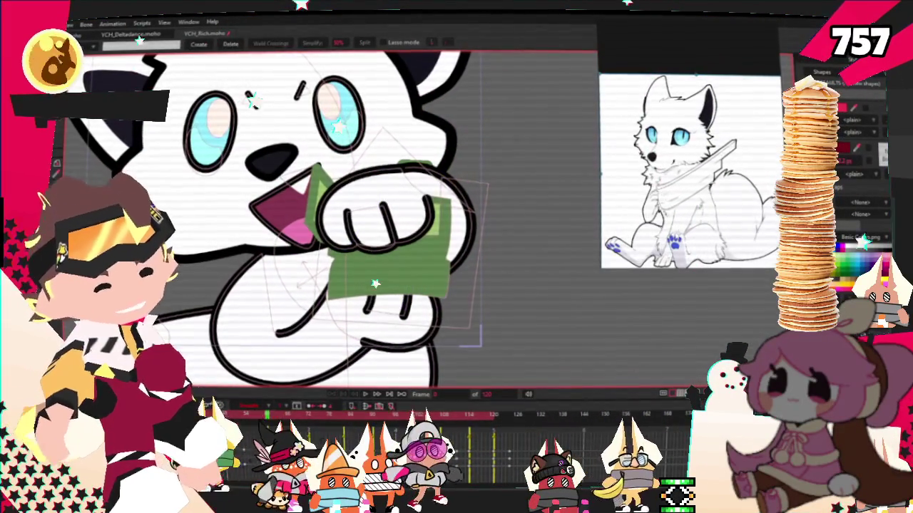
# - Stretch the arm shape's corner right and move its curve point up toward the fist
pyautogui.click(278, 331)
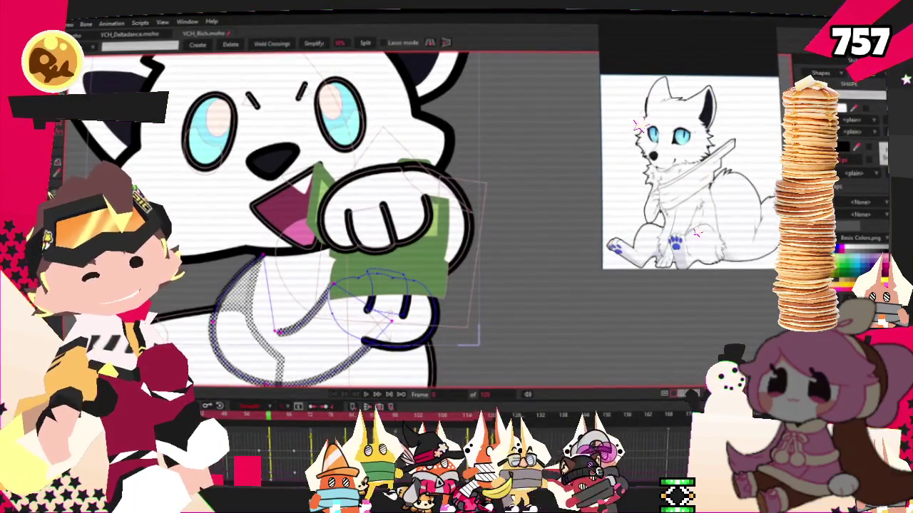
pyautogui.press('a')
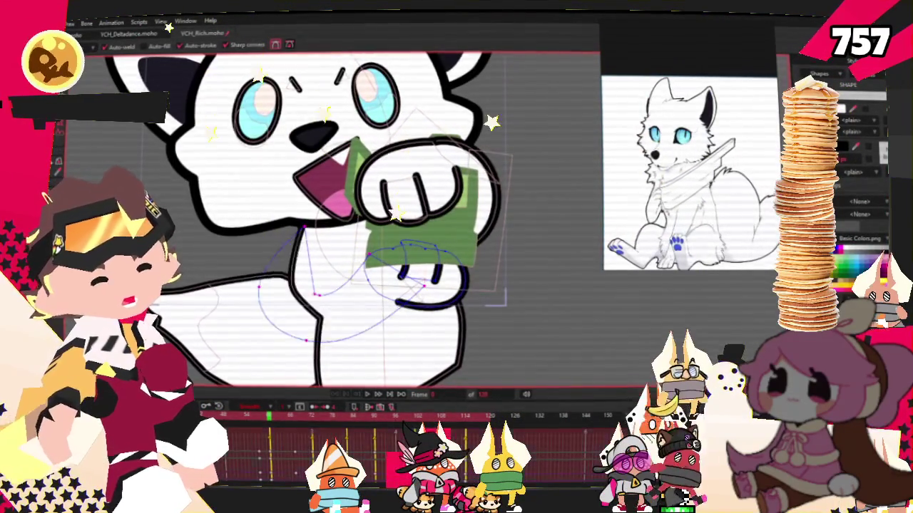
pyautogui.scroll(2, 402, 273)
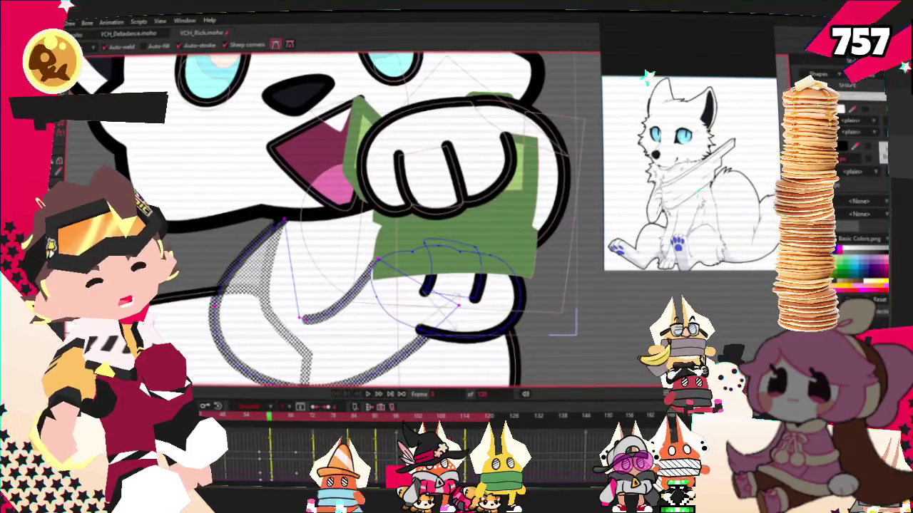
pyautogui.hotkey('ctrl', 'shift', 'a')
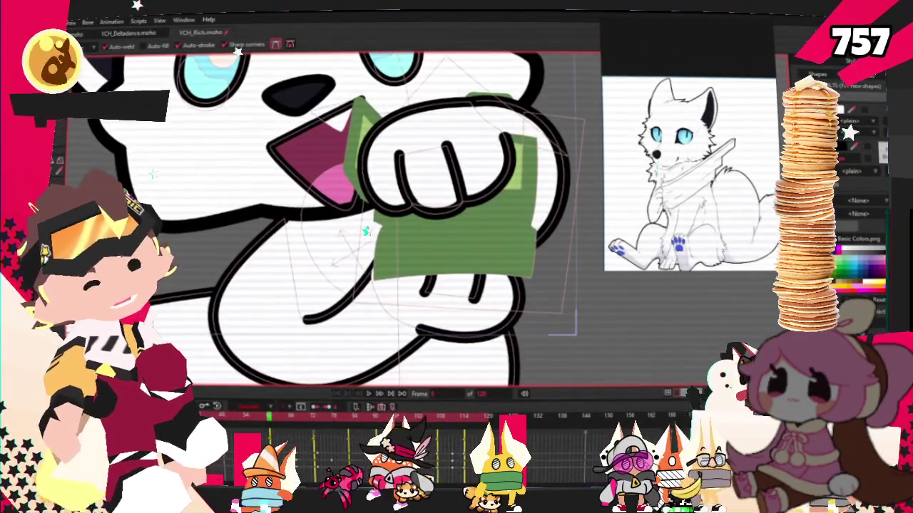
pyautogui.press('e')
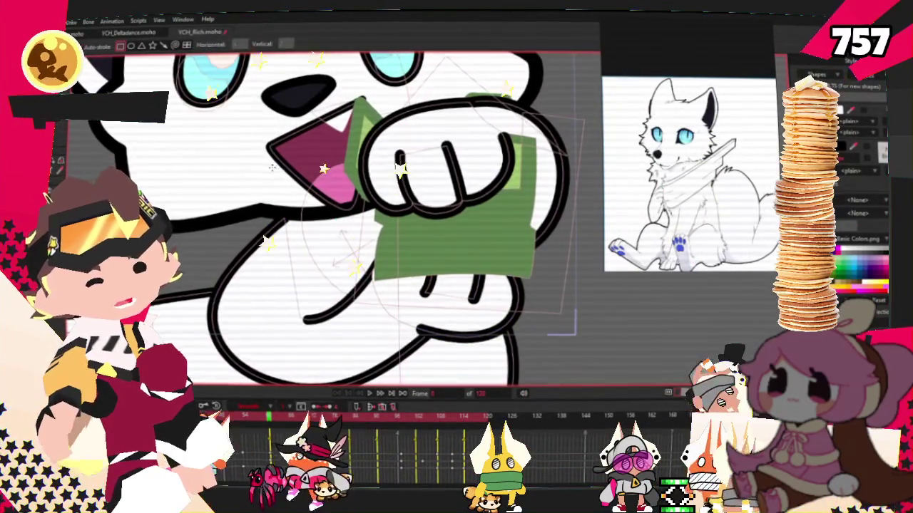
pyautogui.press('q')
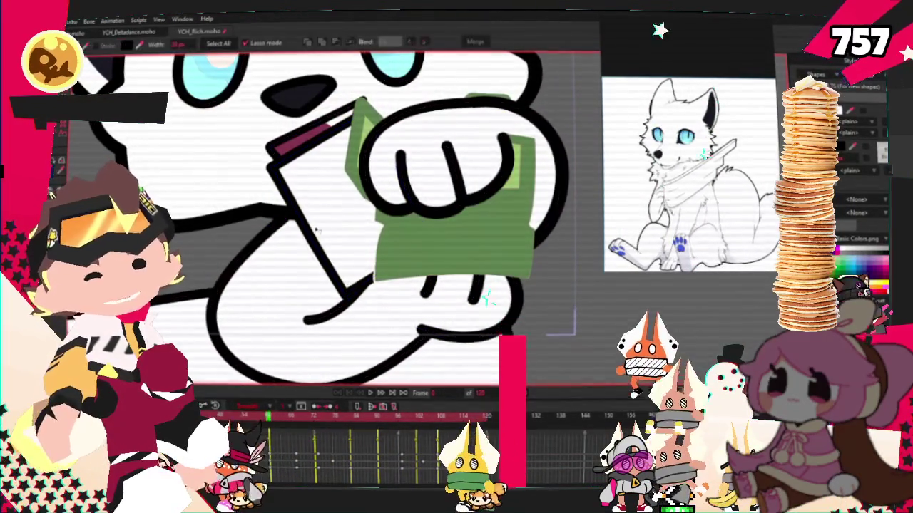
pyautogui.click(320, 230)
pyautogui.press('t')
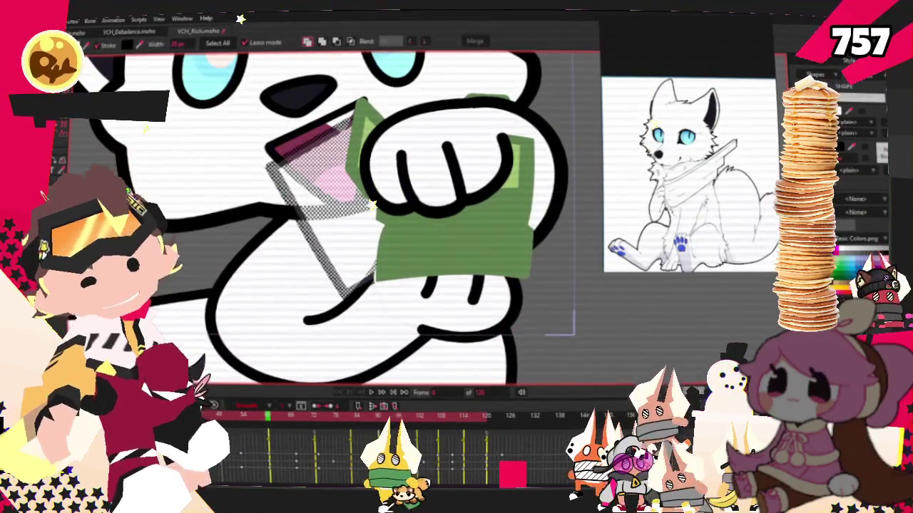
pyautogui.moveTo(364, 105)
pyautogui.mouseDown()
pyautogui.moveTo(399, 114)
pyautogui.moveTo(445, 97)
pyautogui.mouseUp()
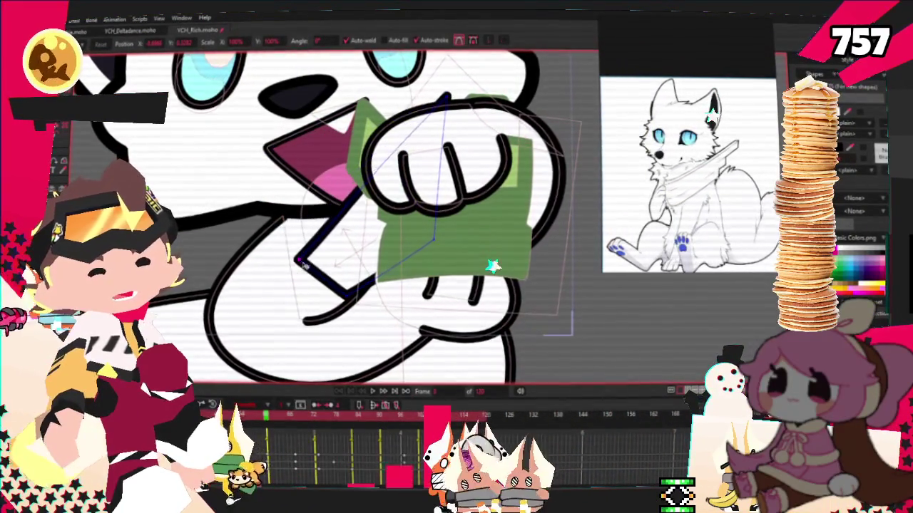
pyautogui.press('c')
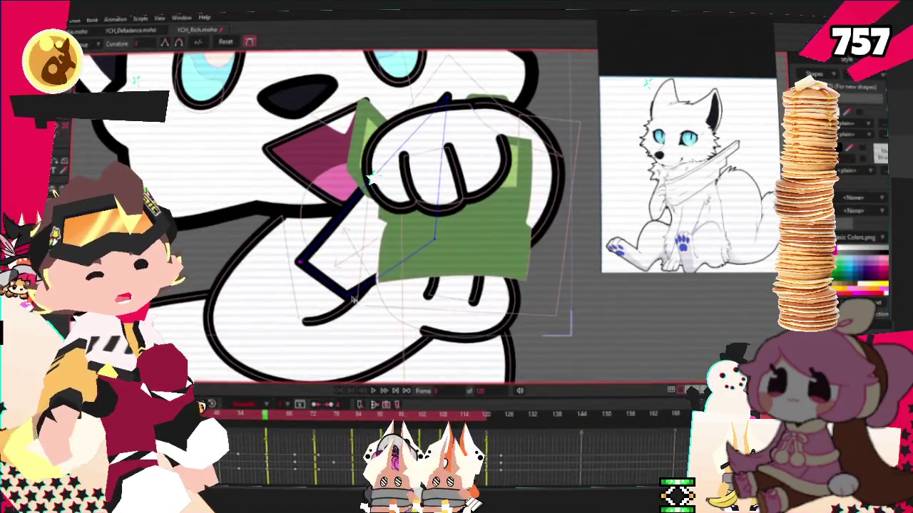
pyautogui.press('t')
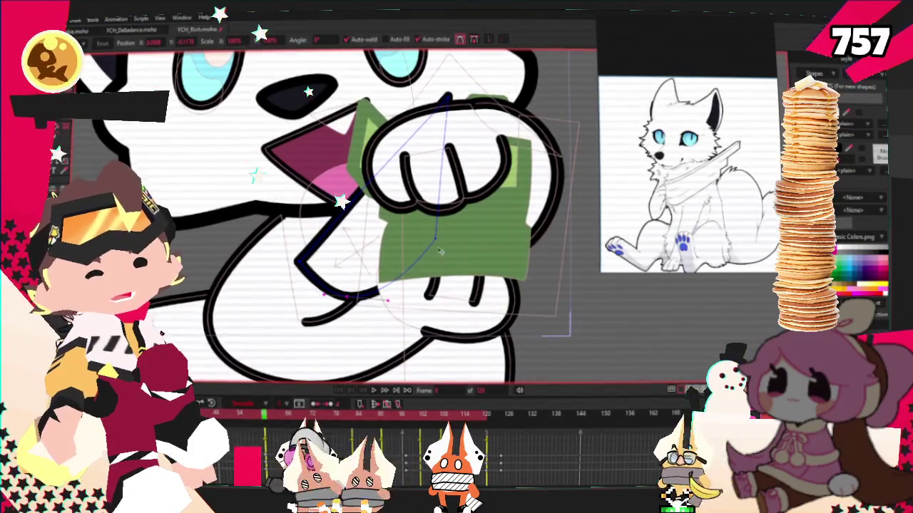
pyautogui.moveTo(440, 251); pyautogui.dragTo(427, 210)
pyautogui.click(330, 294)
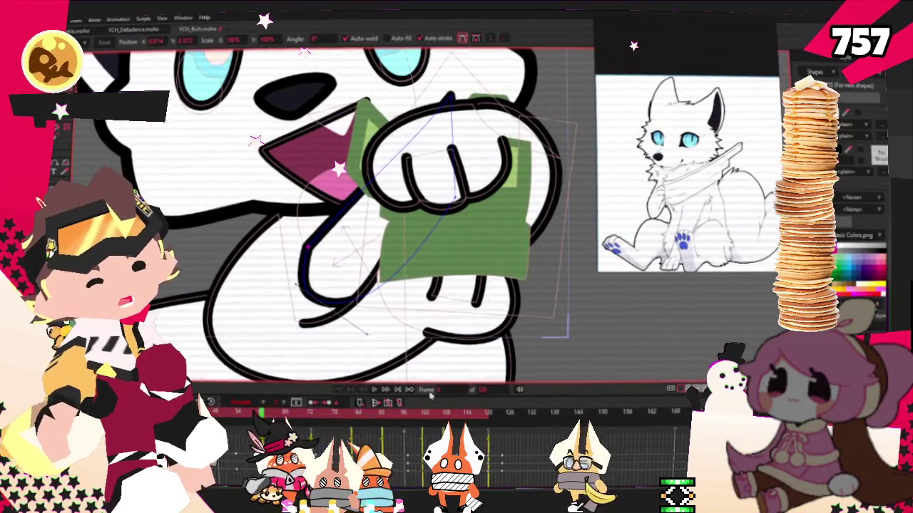
# - Play the animation, then flatten the arm outline under the fist
pyautogui.click(373, 388)
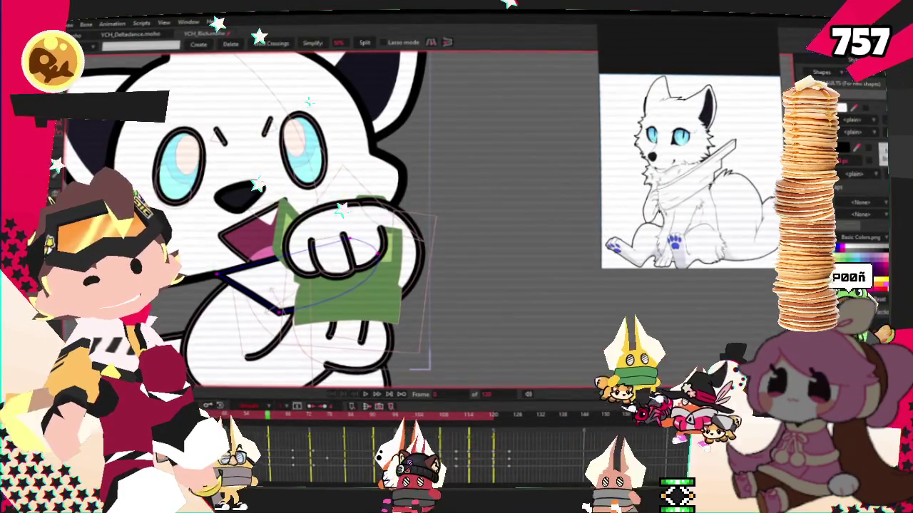
pyautogui.press('t')
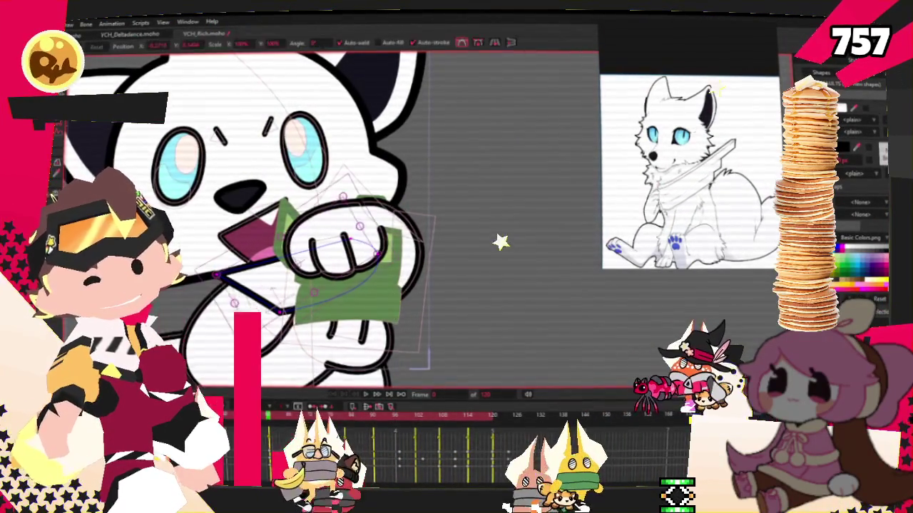
pyautogui.moveTo(387, 288); pyautogui.dragTo(221, 300)
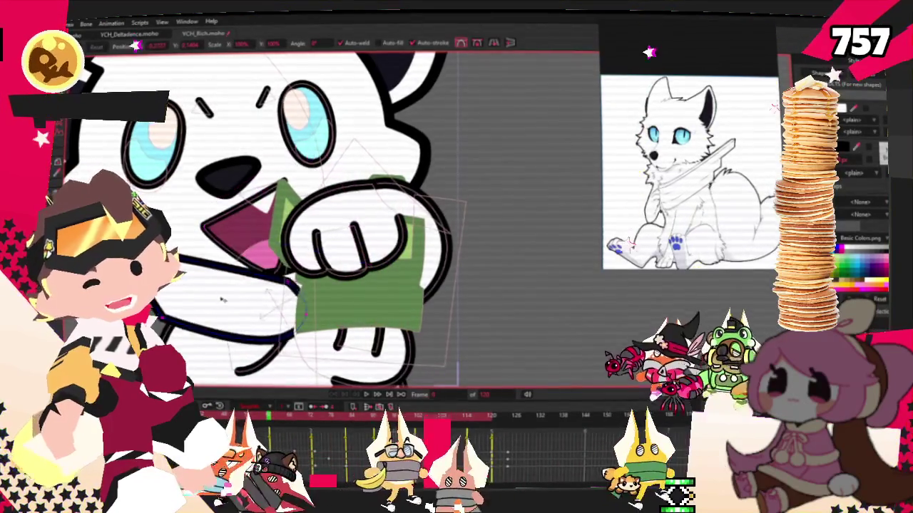
pyautogui.scroll(2, 221, 300)
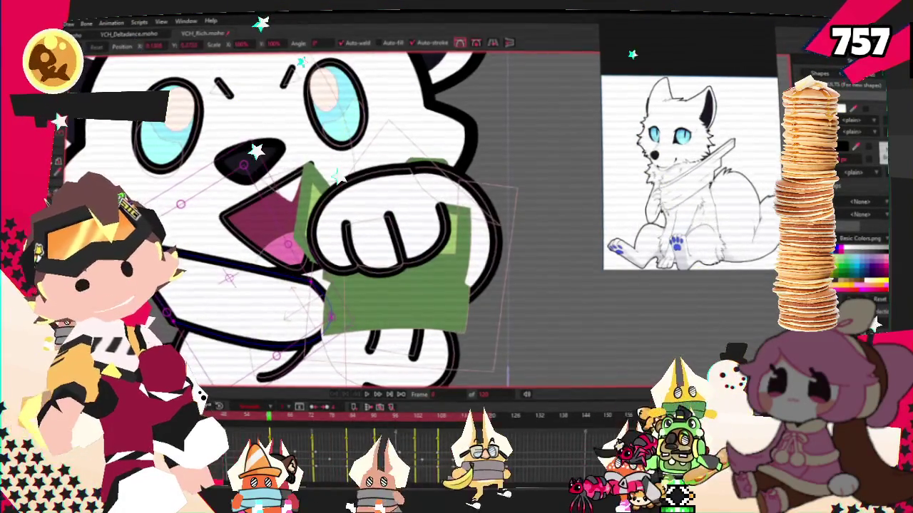
pyautogui.scroll(2, 343, 222)
pyautogui.press('a')
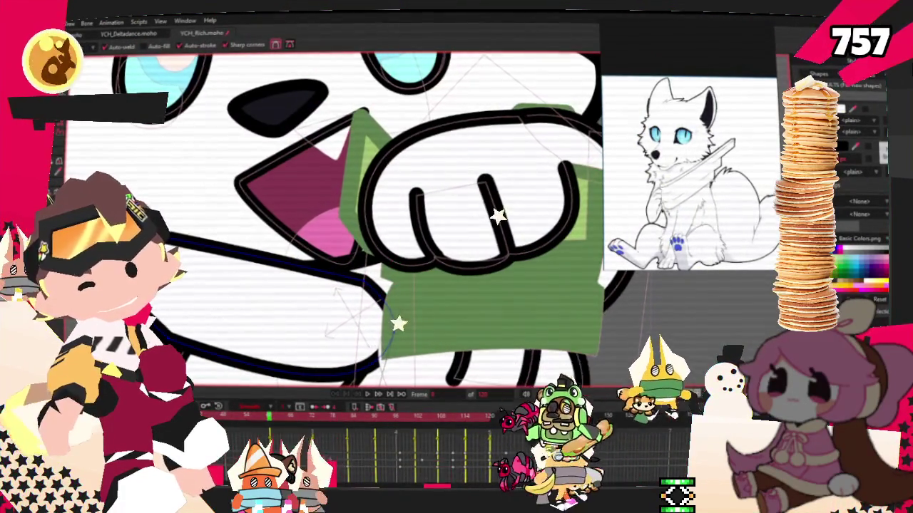
pyautogui.scroll(-3, 223, 283)
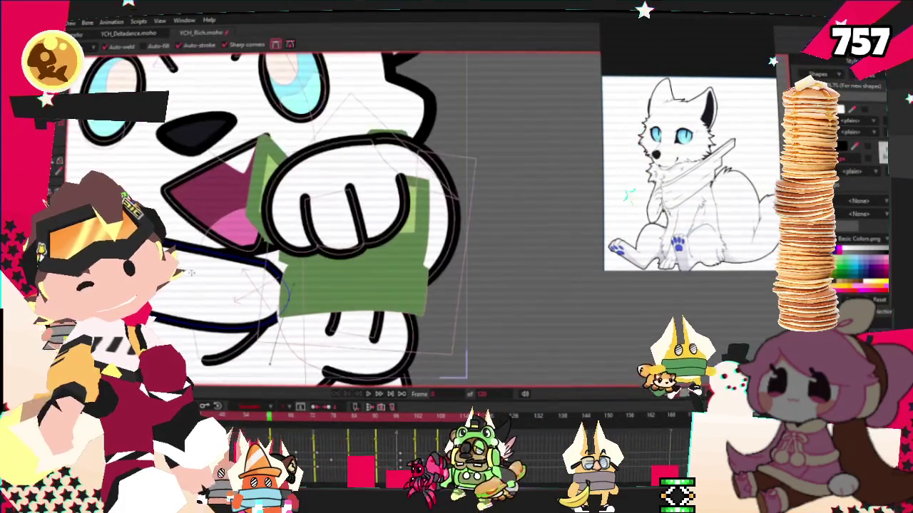
pyautogui.press('g')
pyautogui.scroll(-3, 341, 191)
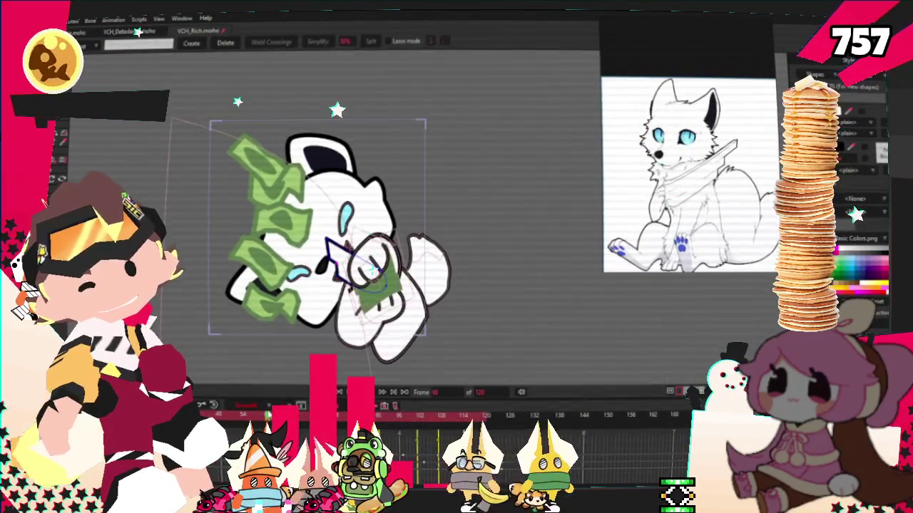
# - Rotate the arm bone into new poses at frames 120 and 114, then play the loop
pyautogui.scroll(2, 423, 292)
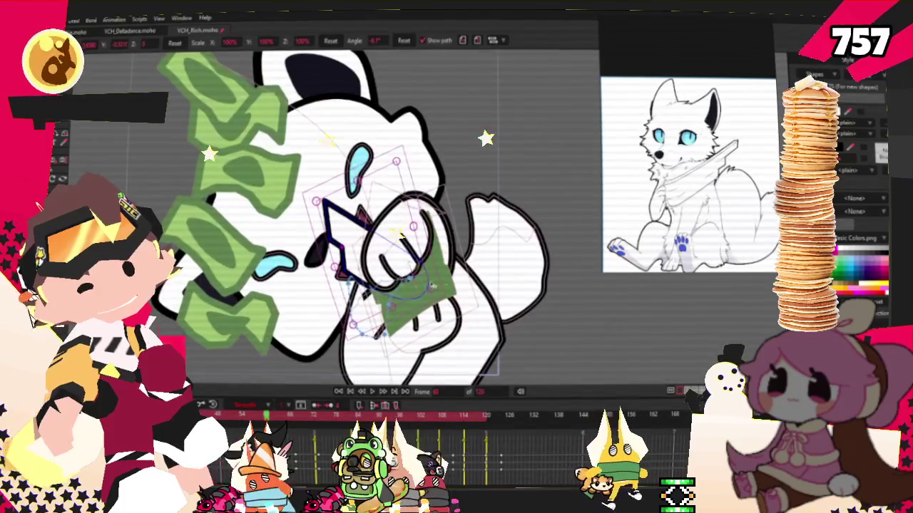
pyautogui.moveTo(422, 292)
pyautogui.mouseDown()
pyautogui.moveTo(405, 278)
pyautogui.moveTo(407, 266)
pyautogui.mouseUp()
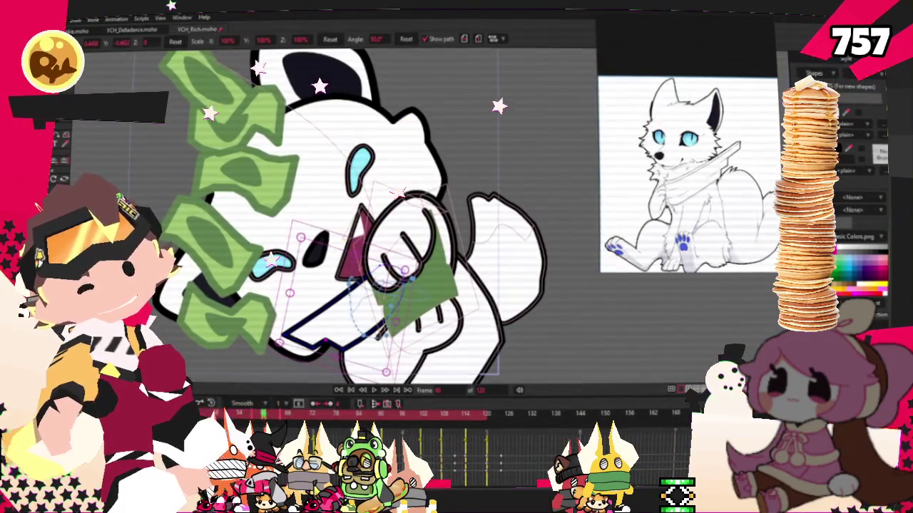
pyautogui.moveTo(465, 416)
pyautogui.mouseDown()
pyautogui.moveTo(487, 416)
pyautogui.moveTo(324, 412)
pyautogui.mouseUp()
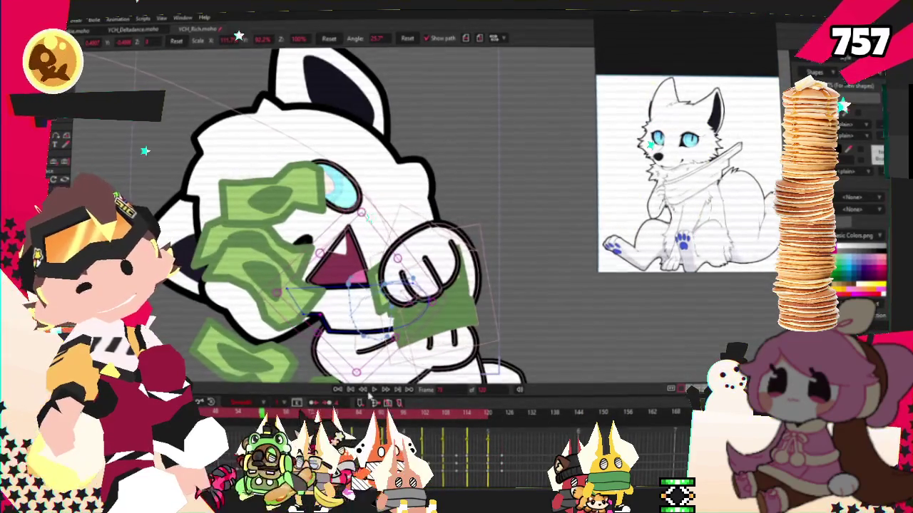
pyautogui.click(470, 420)
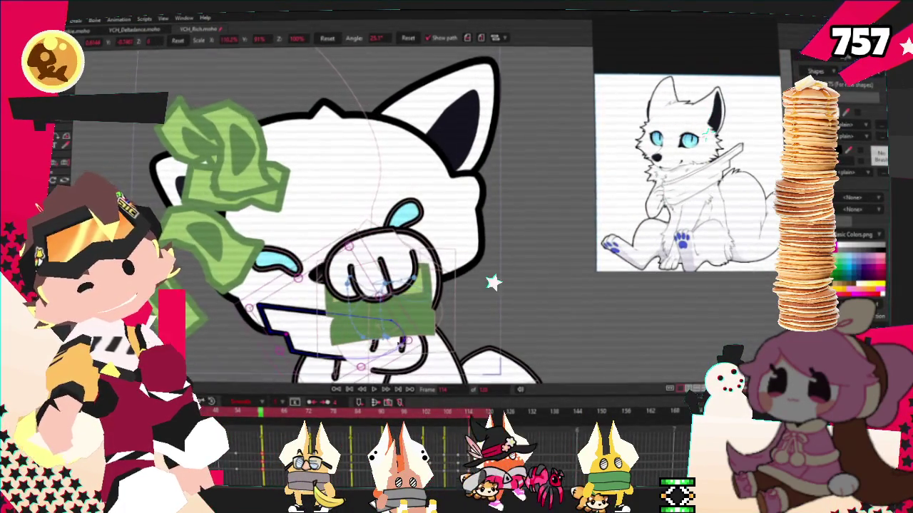
pyautogui.moveTo(401, 325)
pyautogui.mouseDown()
pyautogui.moveTo(361, 325)
pyautogui.moveTo(300, 299)
pyautogui.moveTo(400, 314)
pyautogui.moveTo(361, 320)
pyautogui.mouseUp()
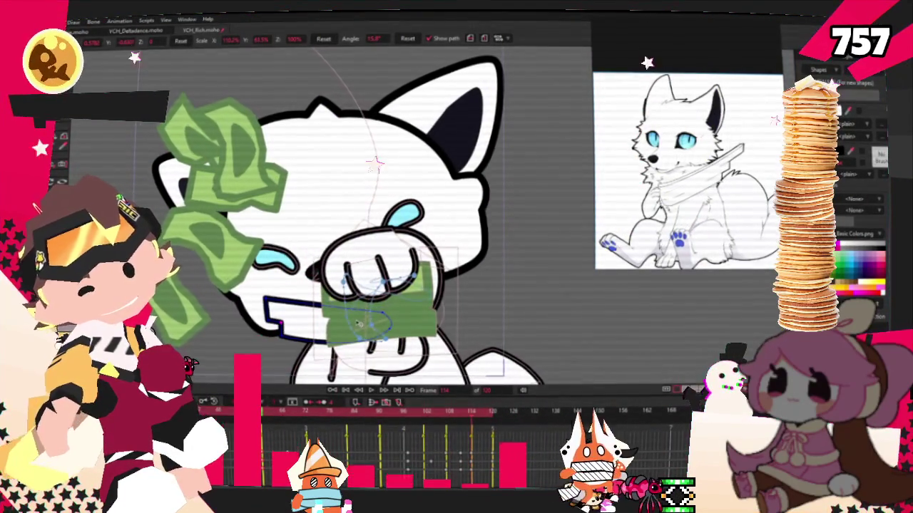
pyautogui.click(349, 390)
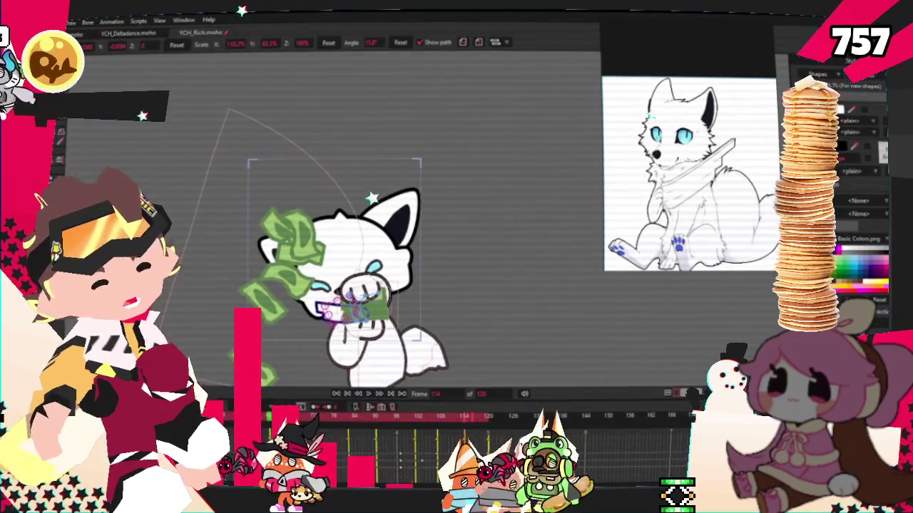
pyautogui.scroll(3, 350, 305)
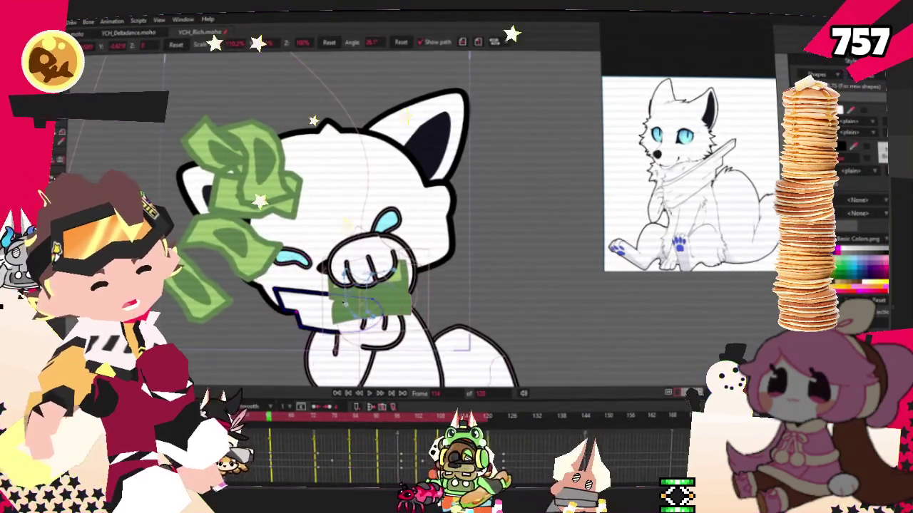
# - Play the loop to review the reshaped arm gripping the cash
pyautogui.click(370, 395)
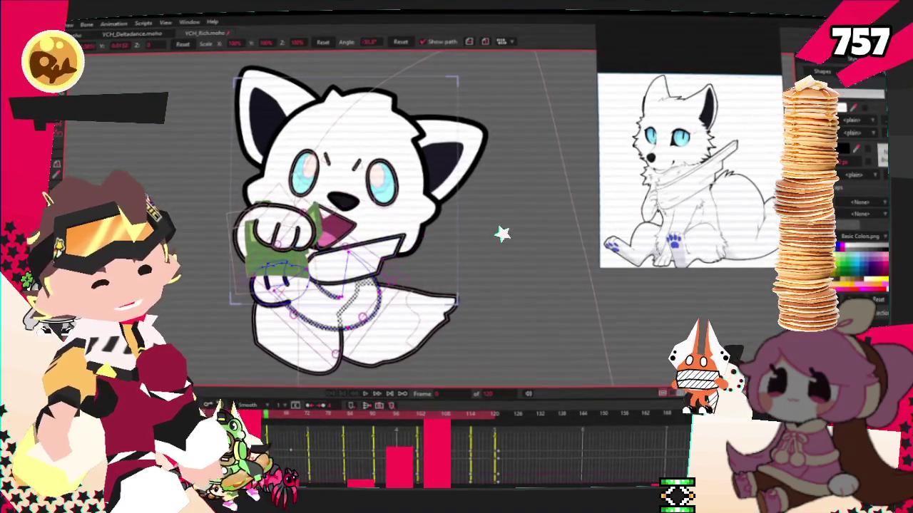
# - Select the fox's eyes and tilt them counter-clockwise
pyautogui.click(342, 179)
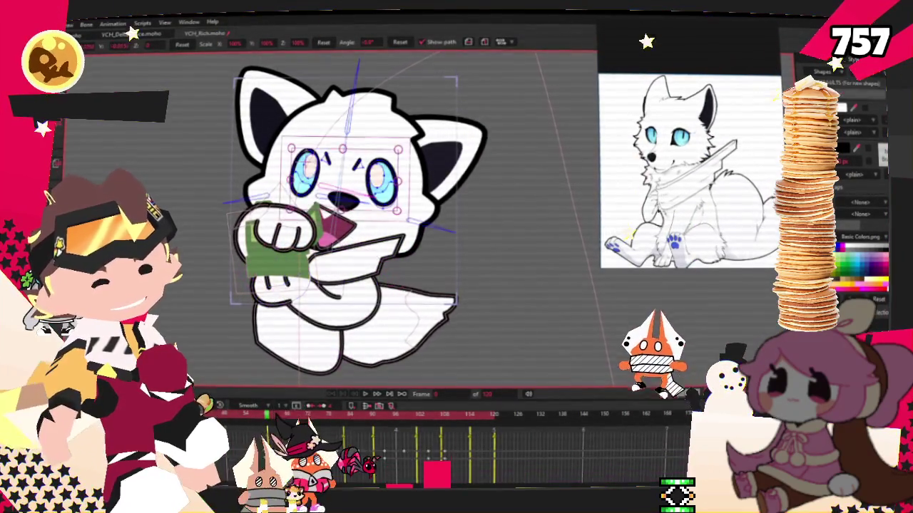
pyautogui.moveTo(369, 187); pyautogui.dragTo(342, 160)
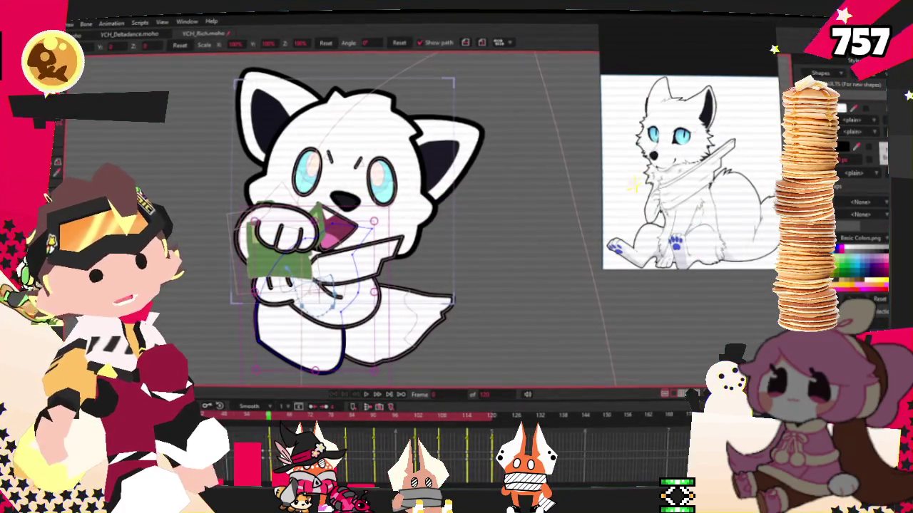
pyautogui.scroll(2, 370, 206)
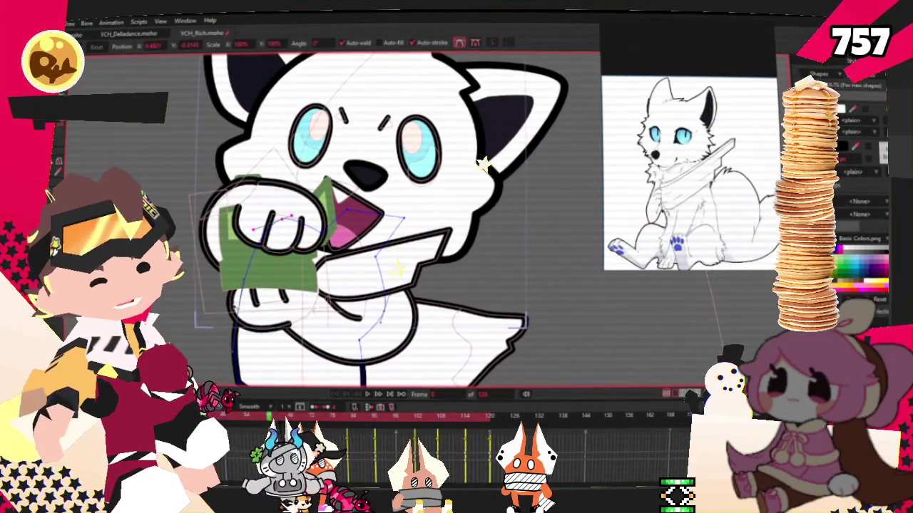
pyautogui.scroll(-2, 206, 328)
pyautogui.scroll(2, 217, 324)
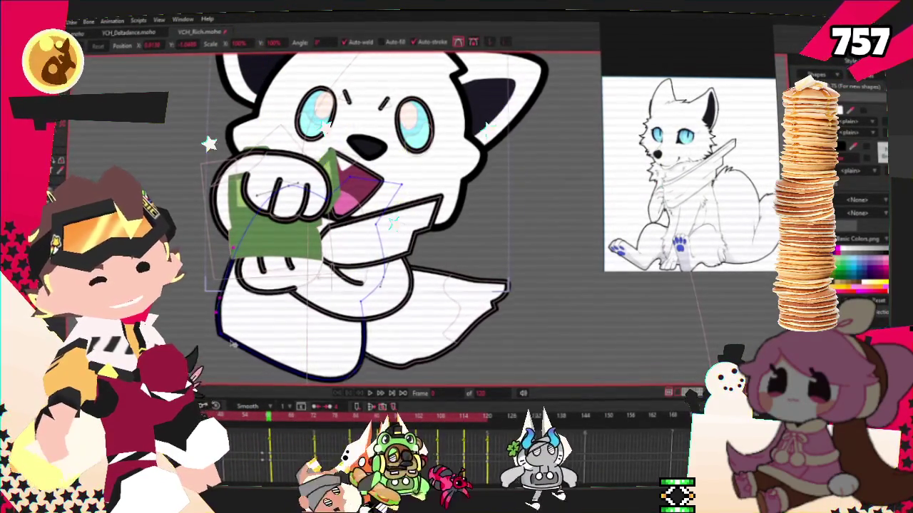
# - Play, stop and restart the money animation from the first frame
pyautogui.press('space')
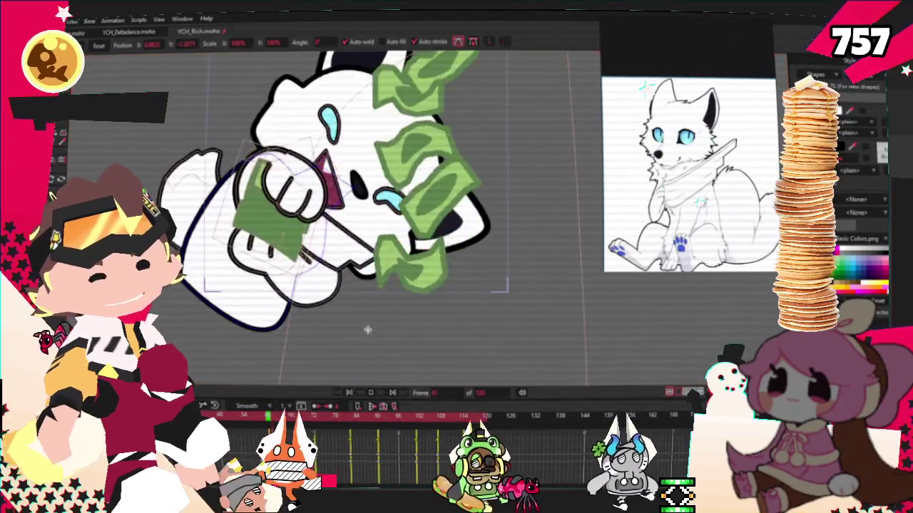
pyautogui.click(350, 391)
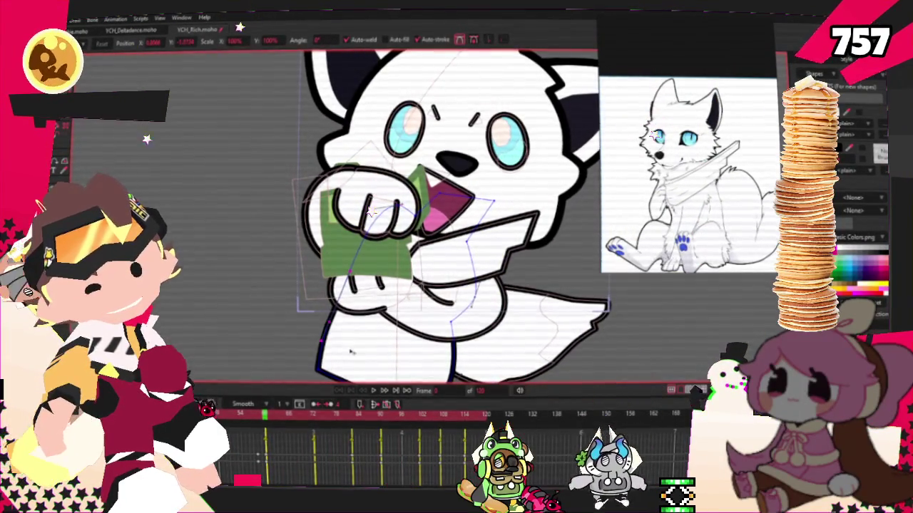
pyautogui.click(372, 391)
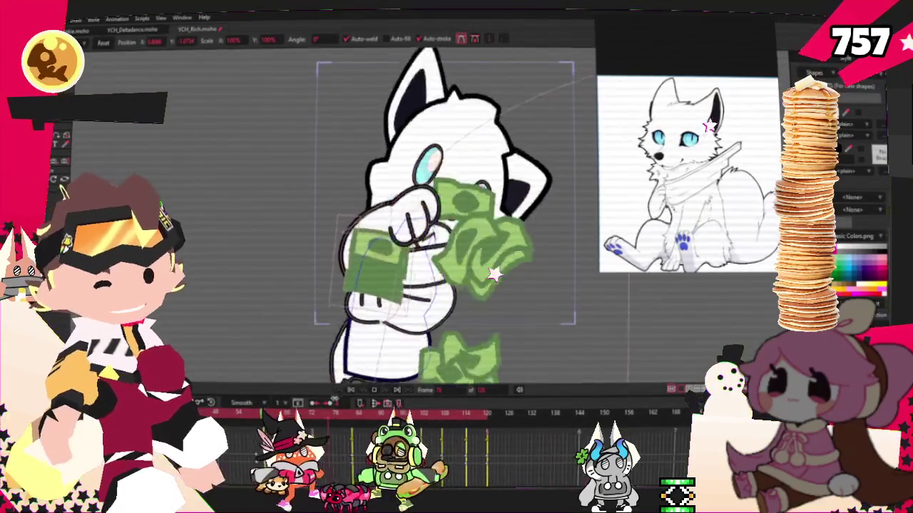
pyautogui.click(351, 391)
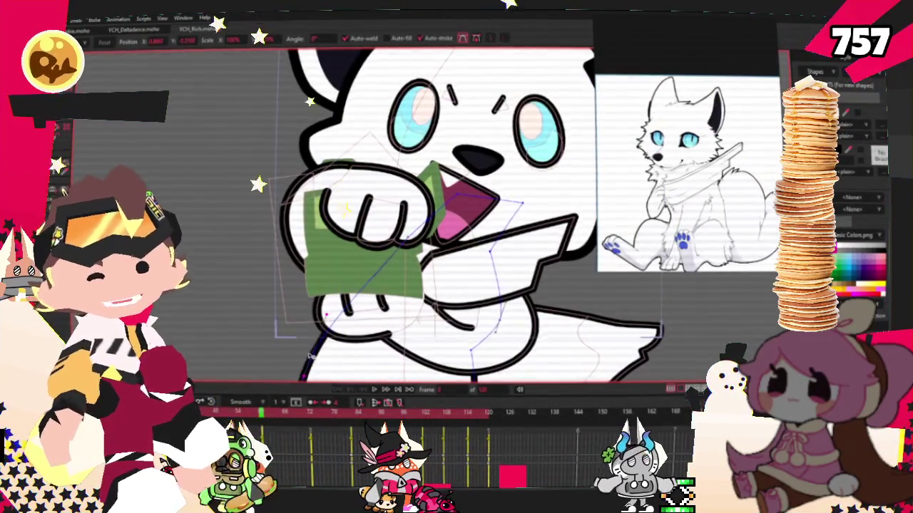
pyautogui.scroll(-2, 309, 358)
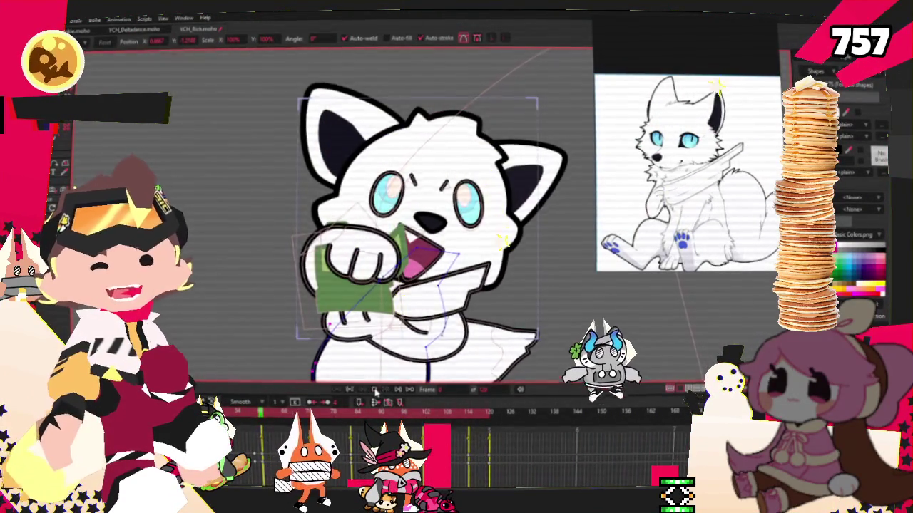
pyautogui.click(375, 393)
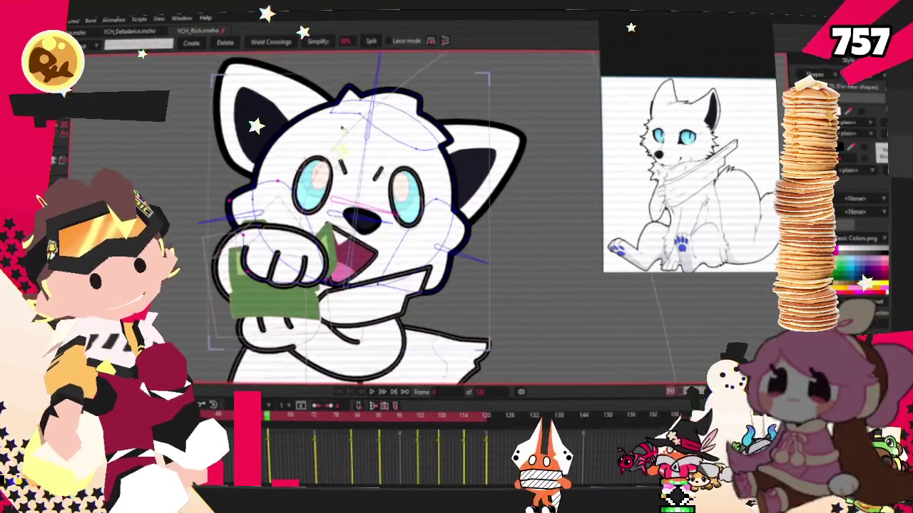
# - Undo the stray dark blob and pull the head-top outline up into a spiky fur tuft
pyautogui.press('t')
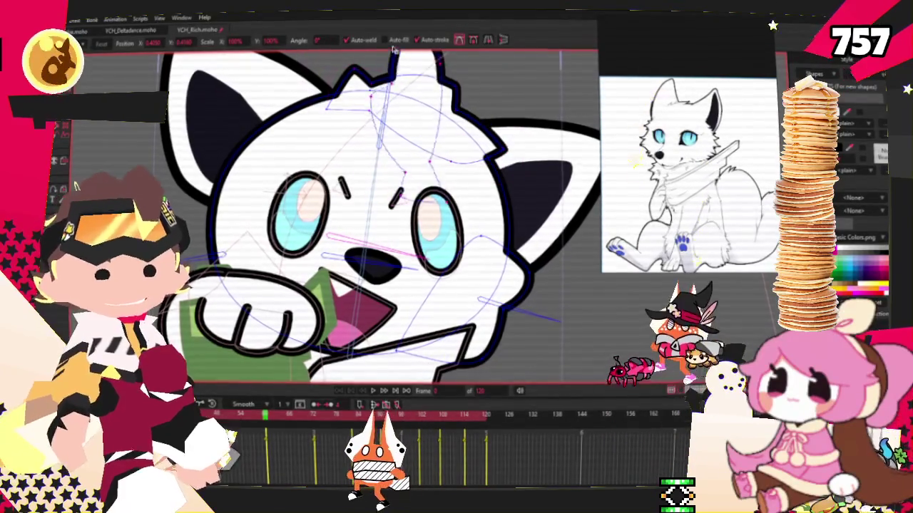
pyautogui.hotkey('ctrl', 'z')
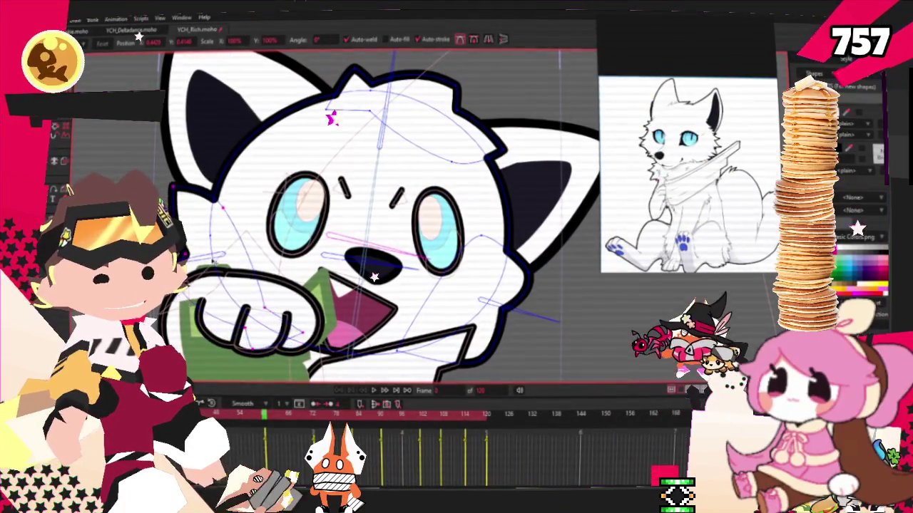
pyautogui.doubleClick(505, 288)
pyautogui.doubleClick(489, 280)
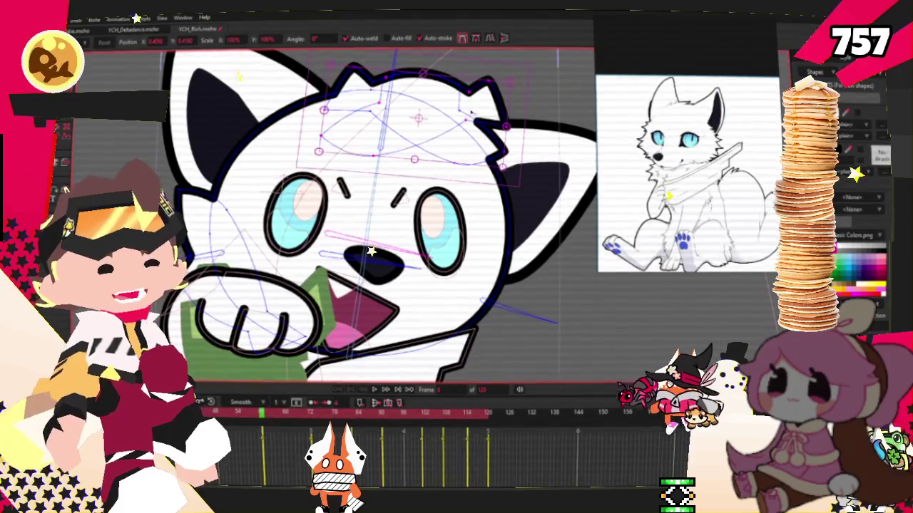
pyautogui.moveTo(423, 73); pyautogui.dragTo(420, 56)
pyautogui.doubleClick(490, 321)
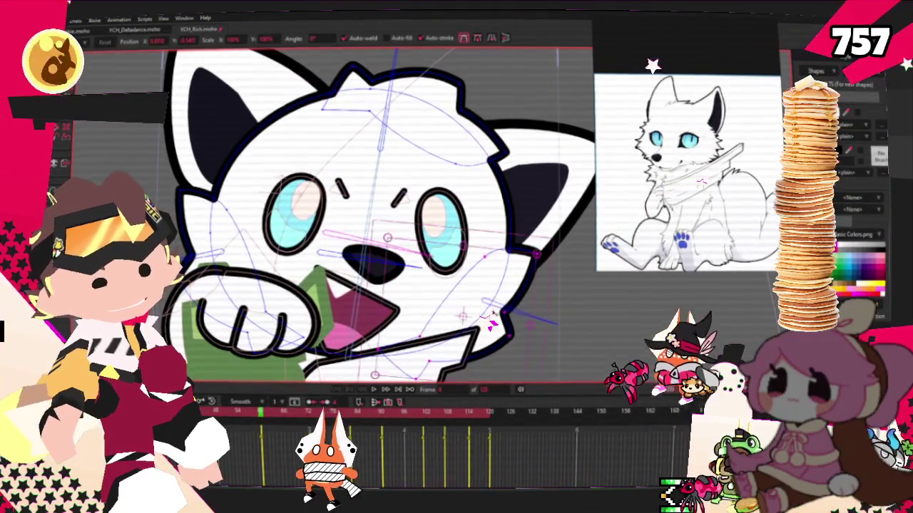
pyautogui.scroll(2, 540, 258)
pyautogui.click(541, 255)
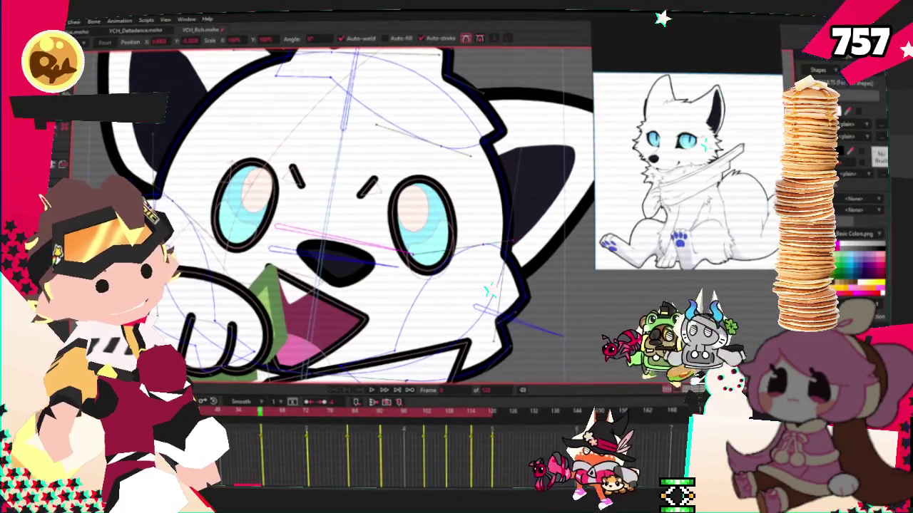
# - Zoom around the new head tuft and play the animation to review it
pyautogui.scroll(-1, 344, 284)
pyautogui.scroll(-2, 345, 285)
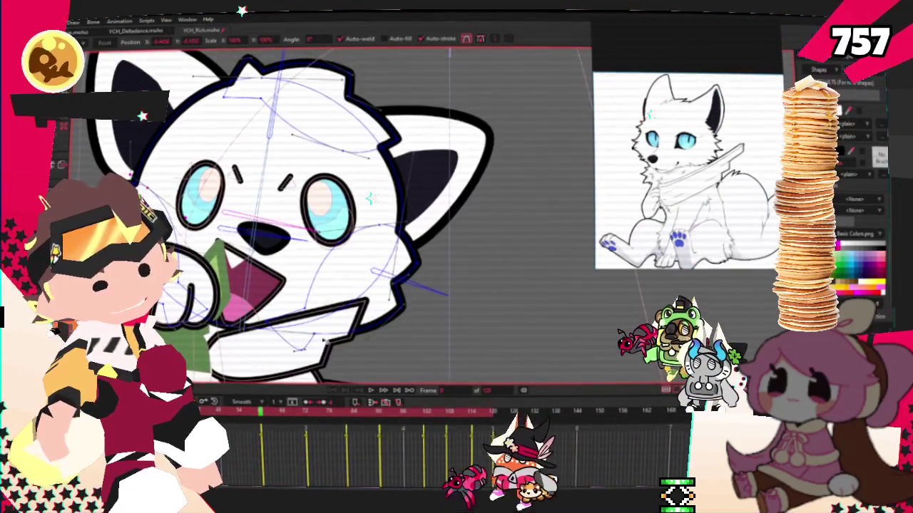
pyautogui.scroll(3, 317, 337)
pyautogui.scroll(1, 317, 336)
pyautogui.scroll(-2, 401, 275)
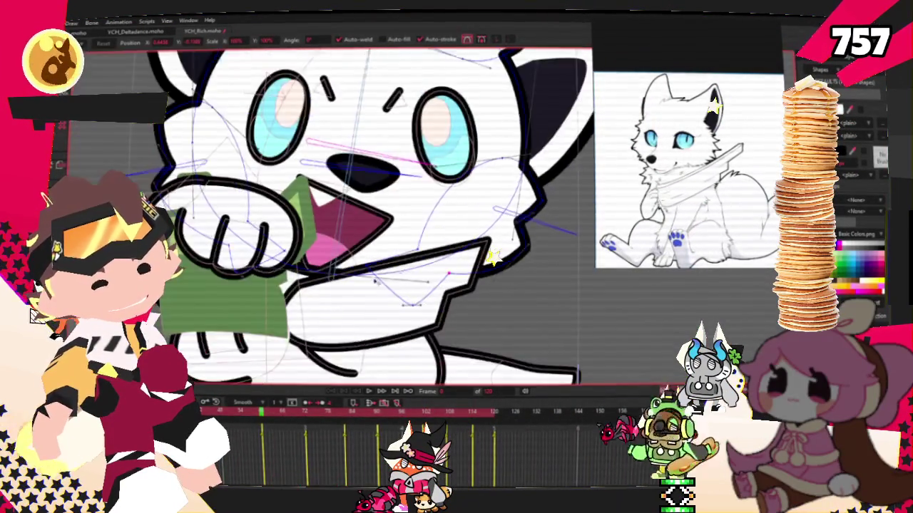
pyautogui.scroll(2, 346, 273)
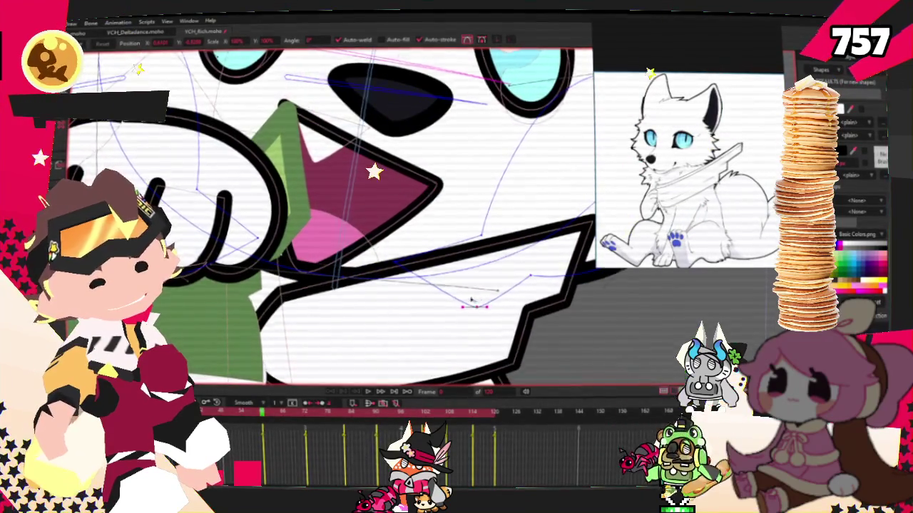
pyautogui.scroll(-2, 471, 300)
pyautogui.scroll(2, 325, 302)
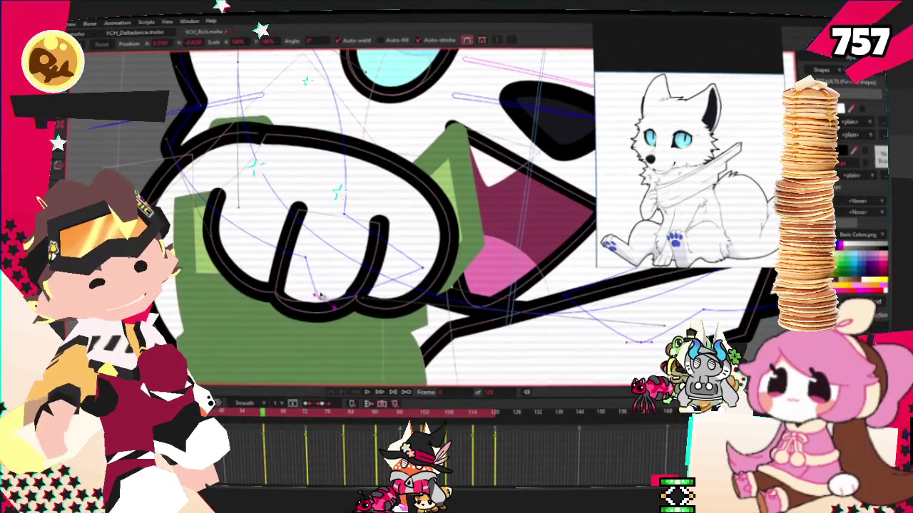
pyautogui.scroll(-2, 357, 271)
pyautogui.scroll(-1, 395, 241)
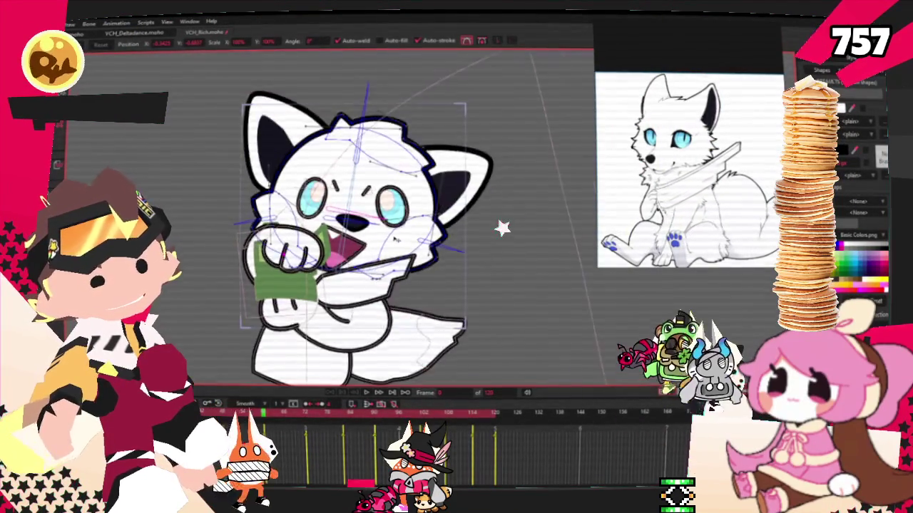
pyautogui.scroll(2, 395, 241)
pyautogui.press('space')
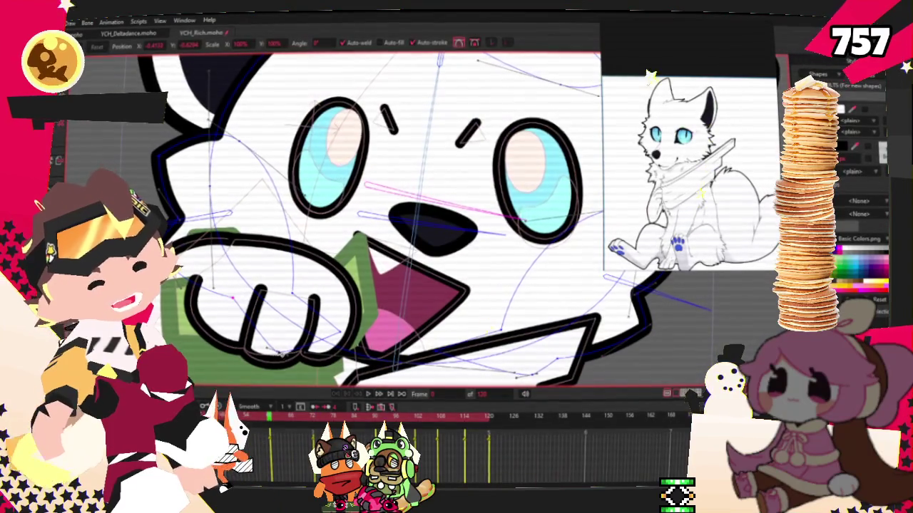
pyautogui.scroll(-3, 269, 288)
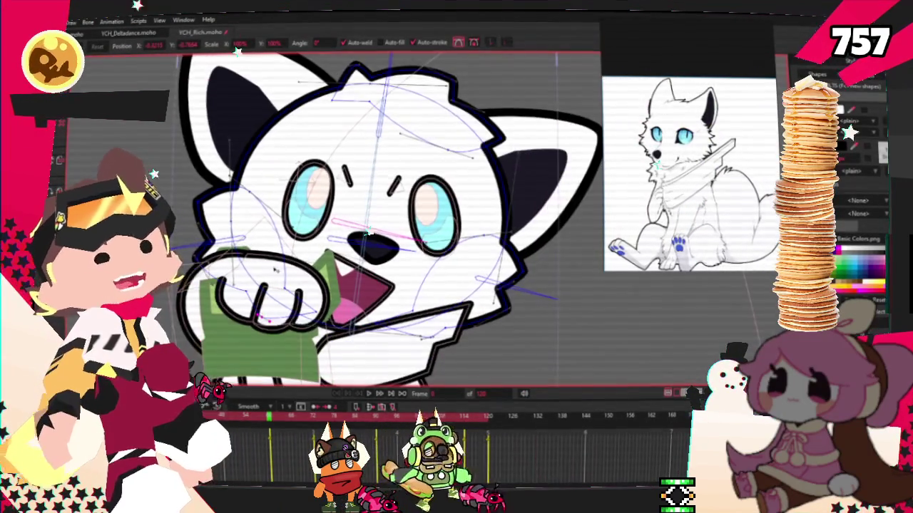
pyautogui.scroll(-2, 275, 271)
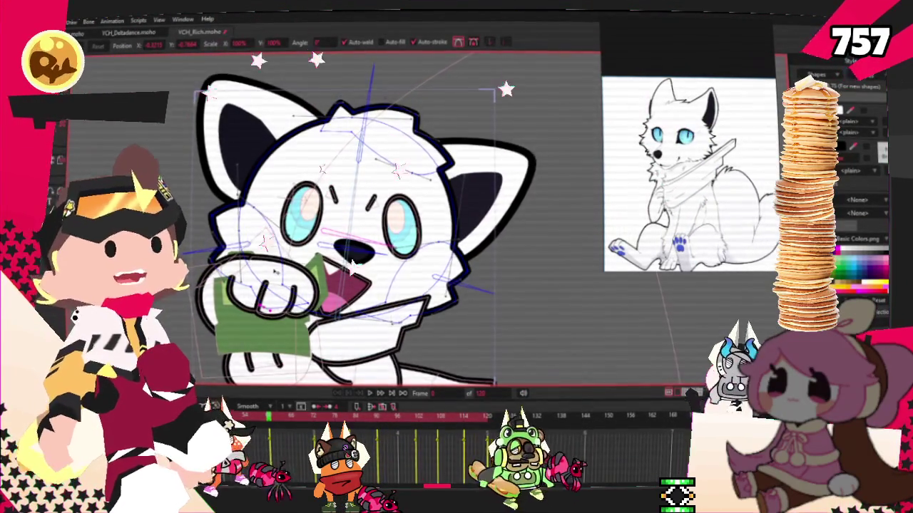
pyautogui.scroll(-2, 275, 272)
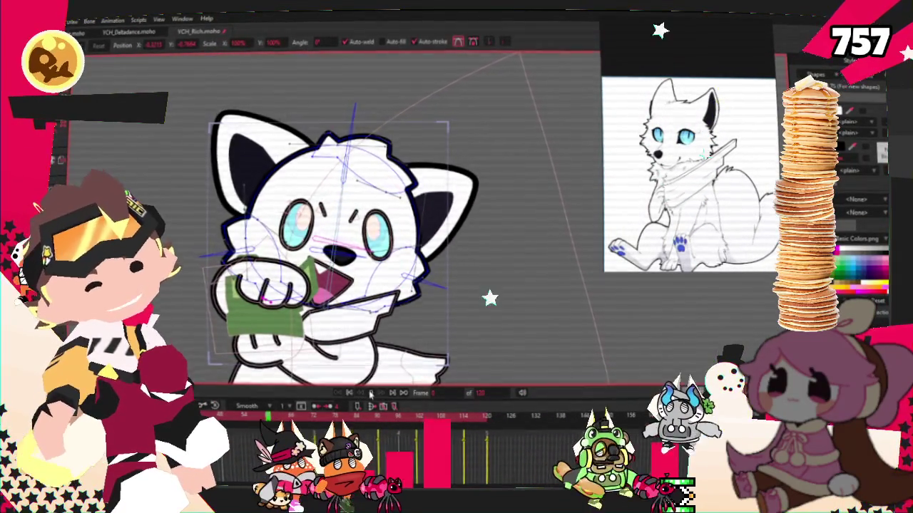
# - Play the money animation and zoom in on the selected head-top points to inspect the fur tufts
pyautogui.click(370, 394)
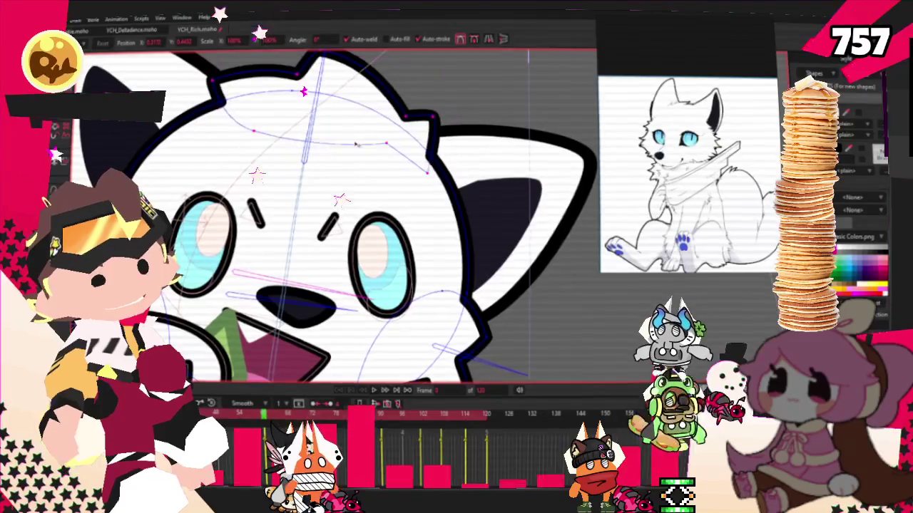
pyautogui.click(360, 116)
pyautogui.scroll(2, 360, 115)
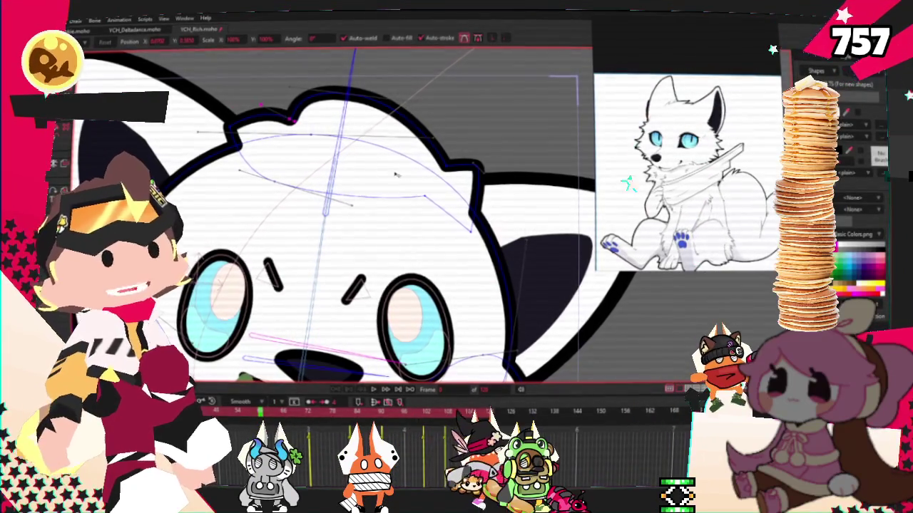
pyautogui.scroll(-2, 497, 252)
pyautogui.scroll(3, 428, 341)
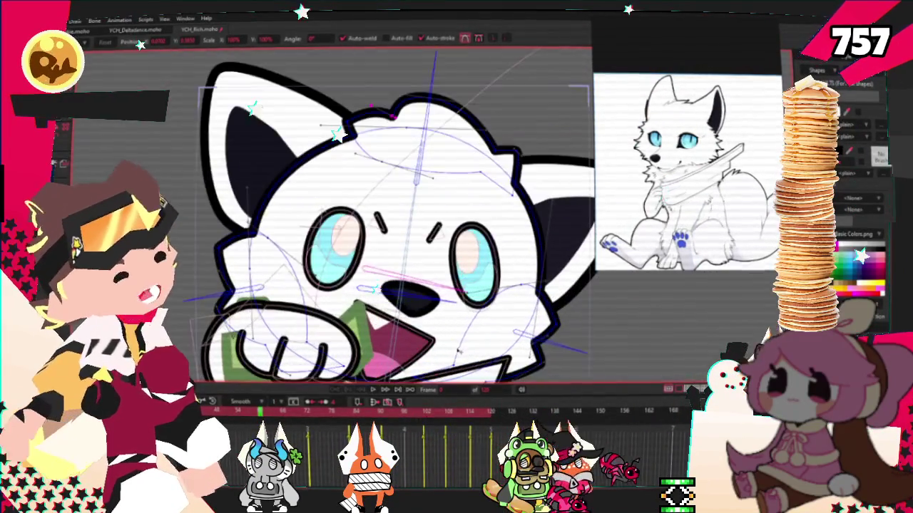
pyautogui.scroll(2, 502, 184)
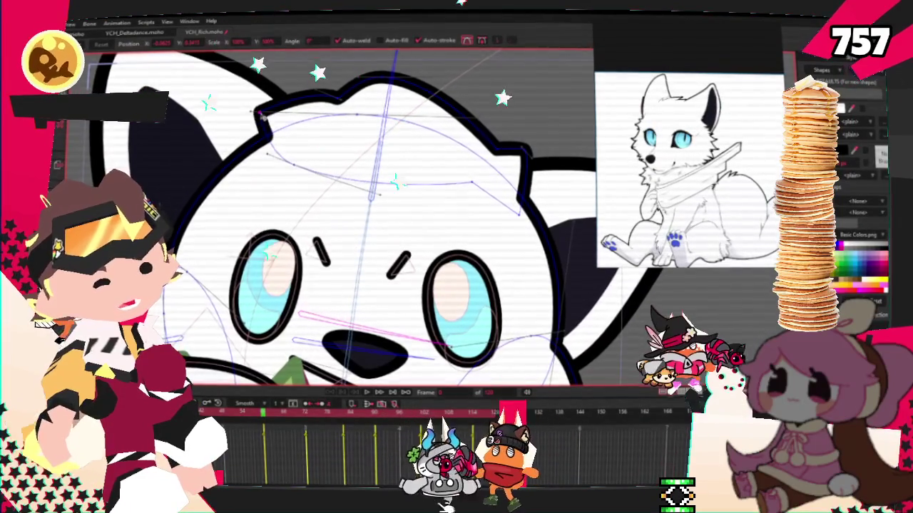
pyautogui.scroll(-3, 292, 149)
pyautogui.scroll(2, 499, 250)
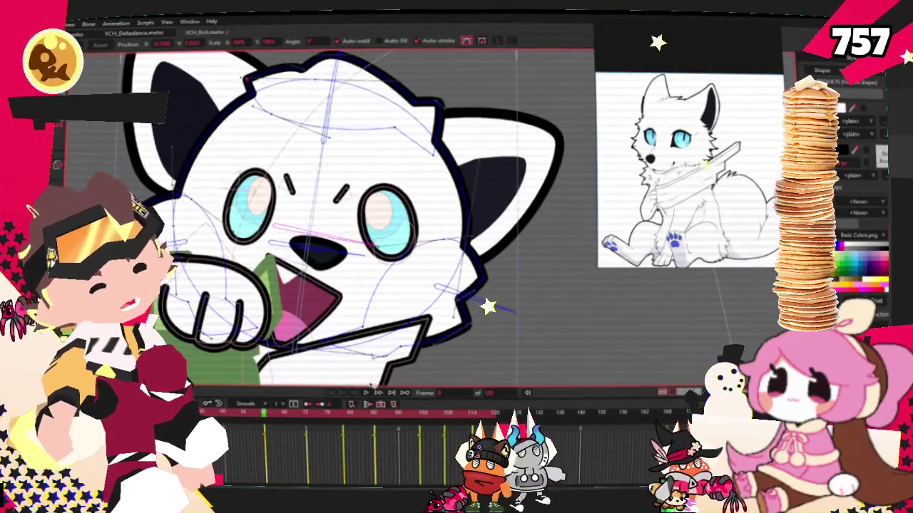
pyautogui.scroll(-4, 375, 165)
pyautogui.scroll(3, 336, 227)
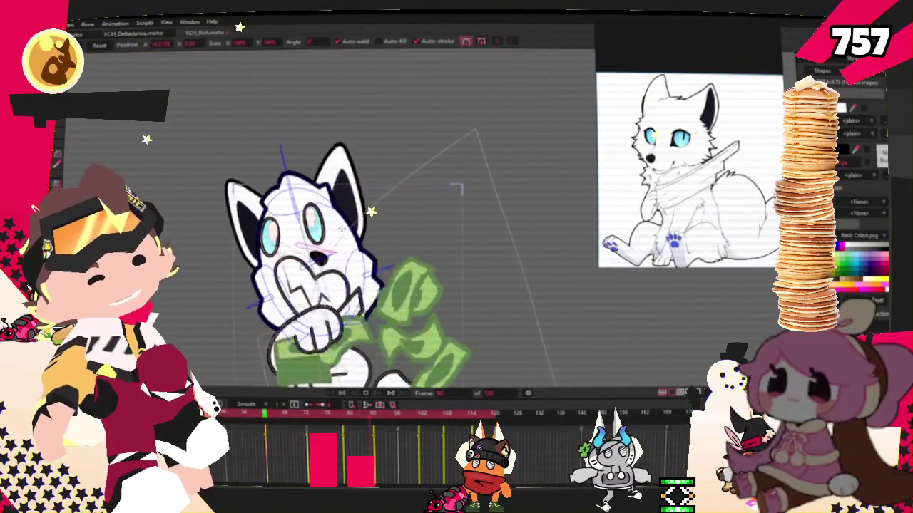
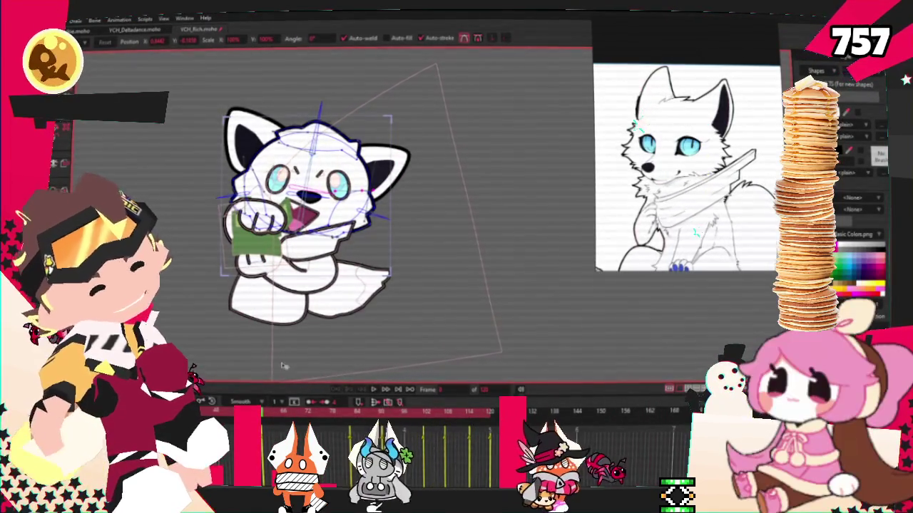
# - Preview the animation, then lasso-select the fox's tail points for transforming
pyautogui.click(384, 391)
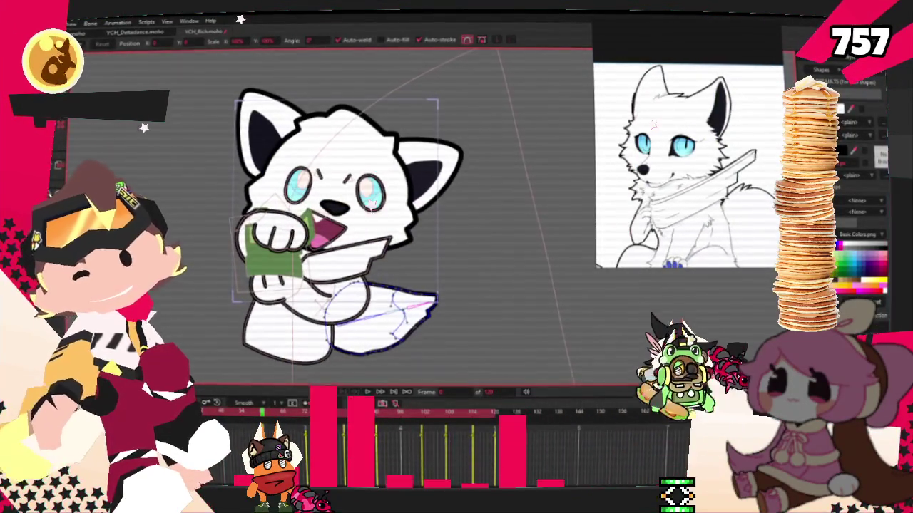
pyautogui.press('g')
pyautogui.moveTo(342, 254); pyautogui.dragTo(485, 382)
pyautogui.press('t')
# - Drag the tail tip further right and up, and bulge the tail's top edge upward
pyautogui.scroll(3, 421, 260)
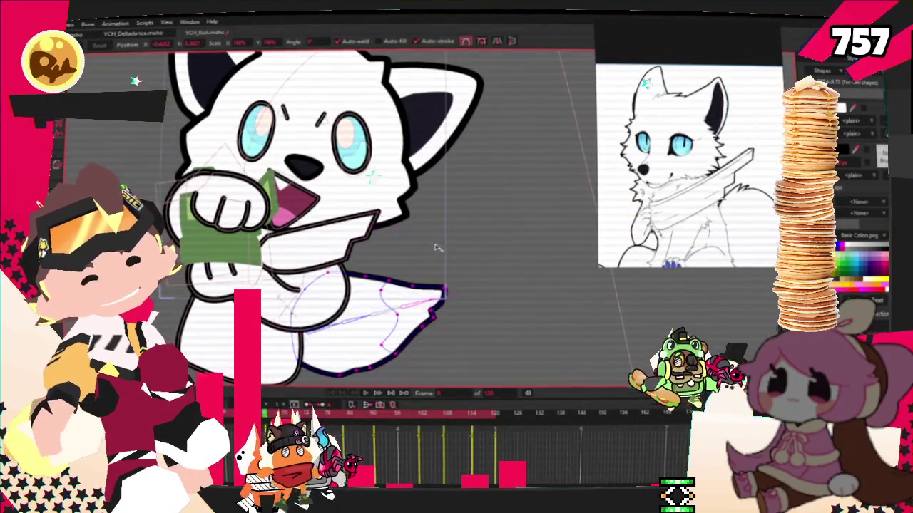
pyautogui.moveTo(416, 262)
pyautogui.mouseDown()
pyautogui.moveTo(444, 288)
pyautogui.moveTo(454, 317)
pyautogui.mouseUp()
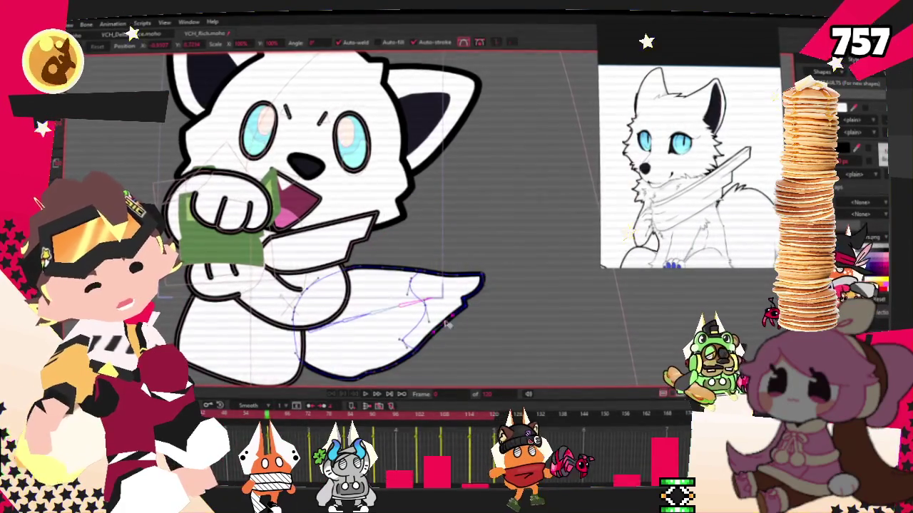
pyautogui.scroll(2, 463, 316)
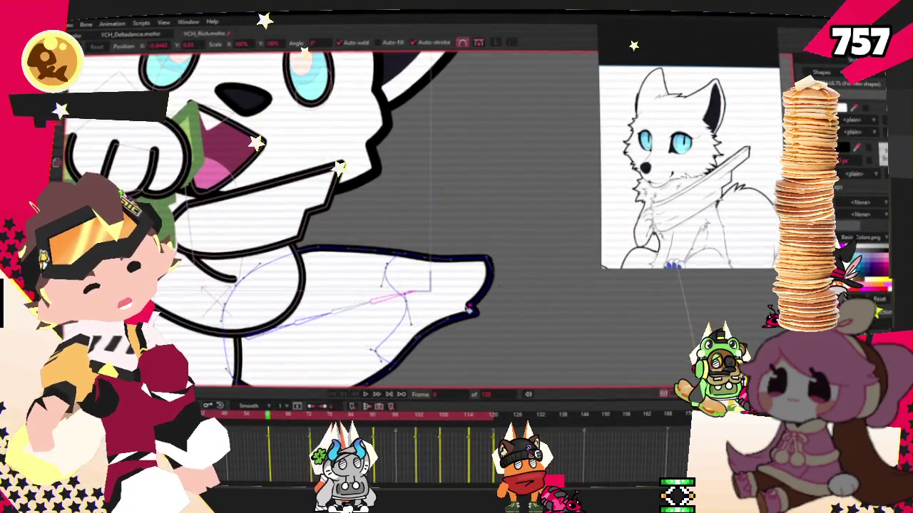
pyautogui.scroll(-1, 424, 312)
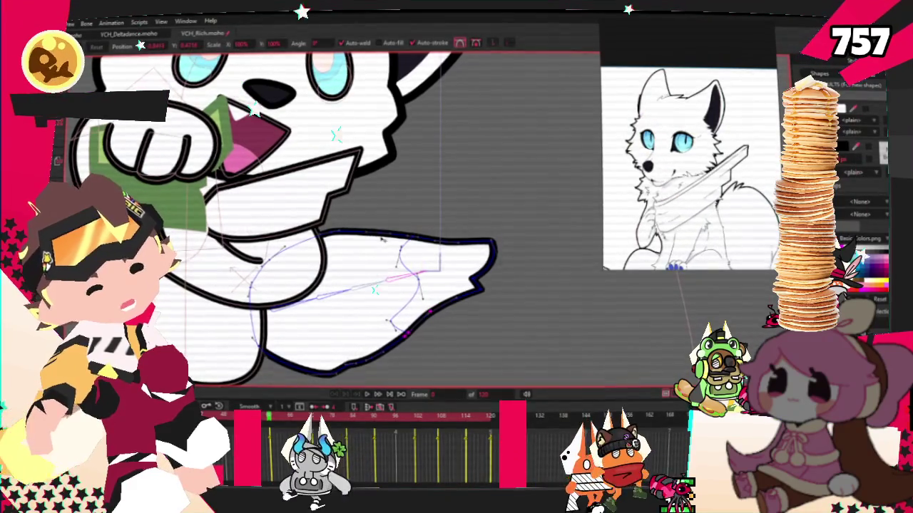
pyautogui.moveTo(381, 240); pyautogui.dragTo(407, 223)
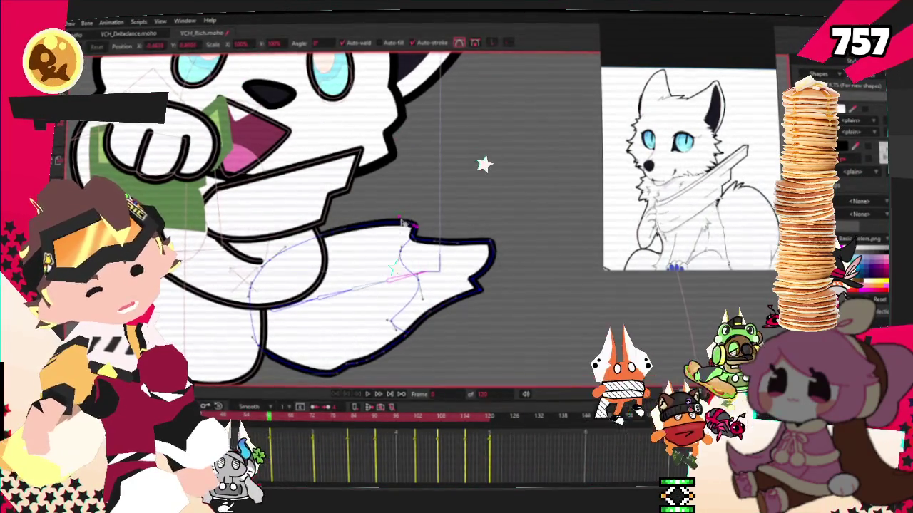
pyautogui.scroll(-3, 374, 290)
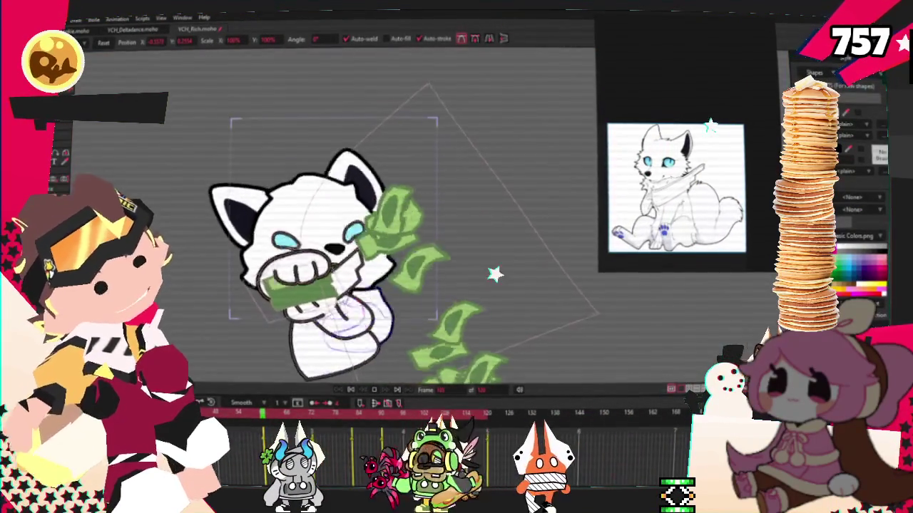
# - Rewind to frame 0, play the animation through, stop it, and open the File menu
pyautogui.click(355, 395)
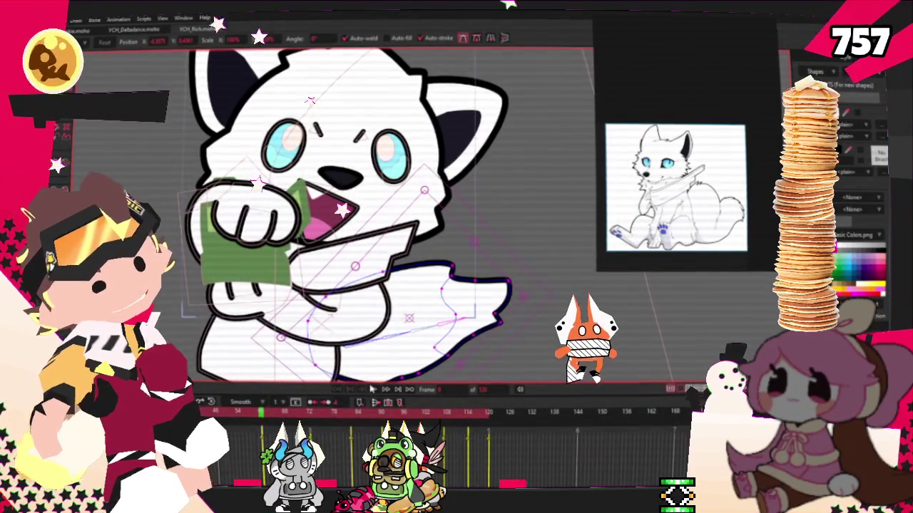
pyautogui.click(373, 390)
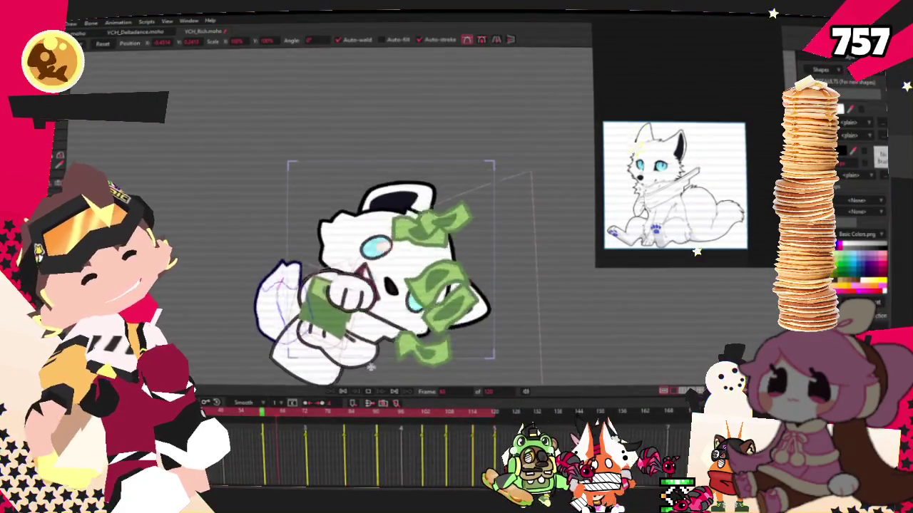
pyautogui.click(344, 392)
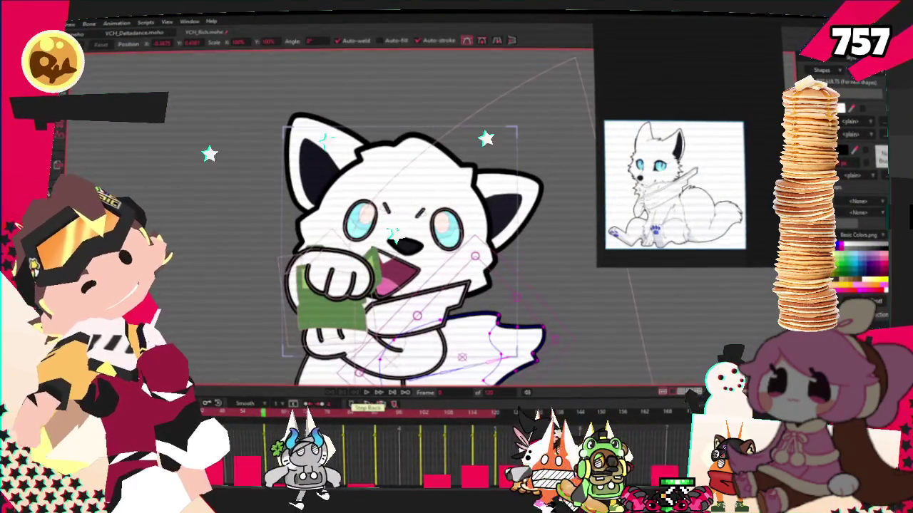
pyautogui.hotkey('alt', 'f')
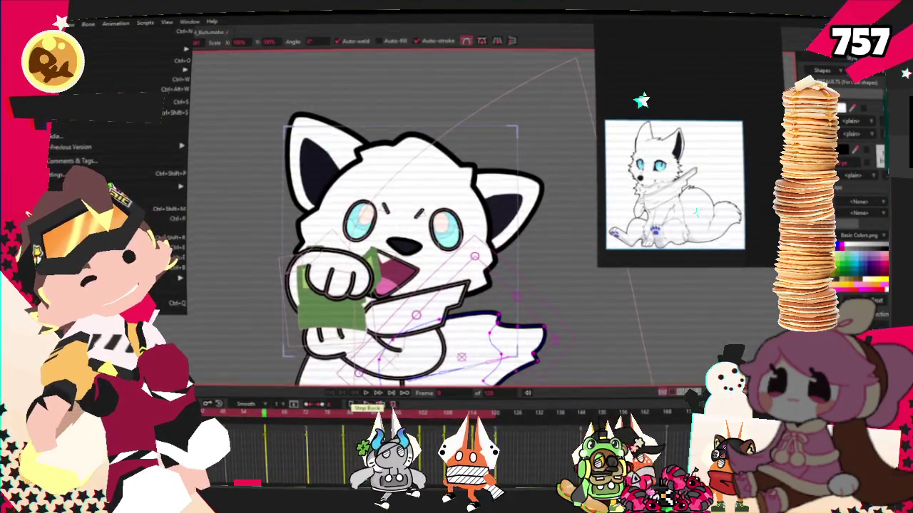
# - Render a preview of frame 0 with Ctrl+R and close the preview window
pyautogui.hotkey('ctrl', 'r')
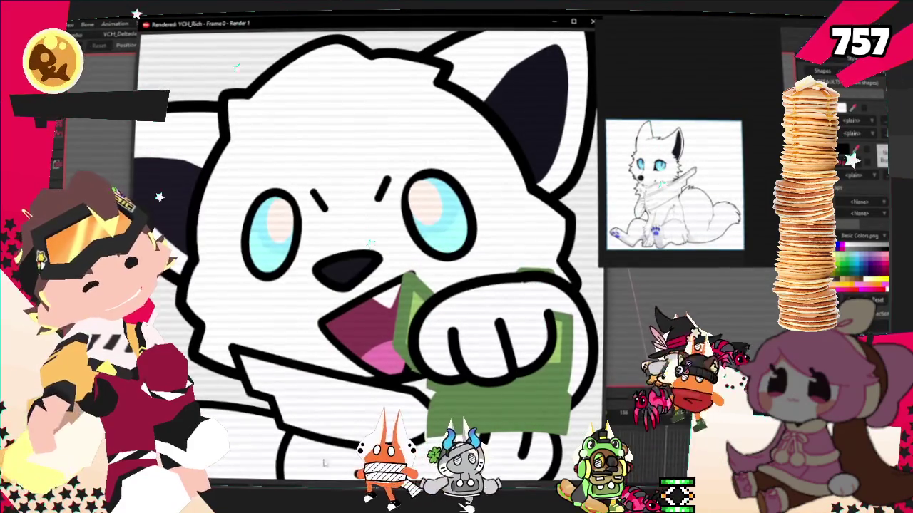
pyautogui.click(593, 21)
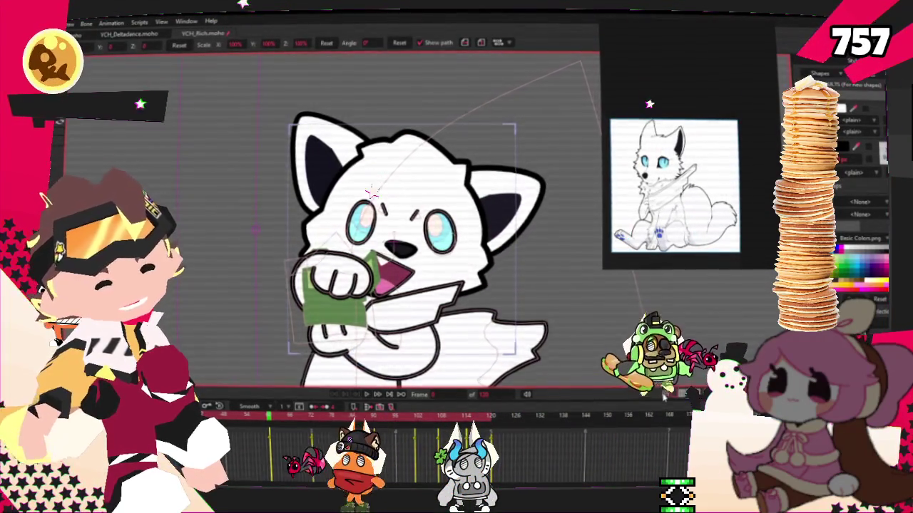
pyautogui.click(464, 42)
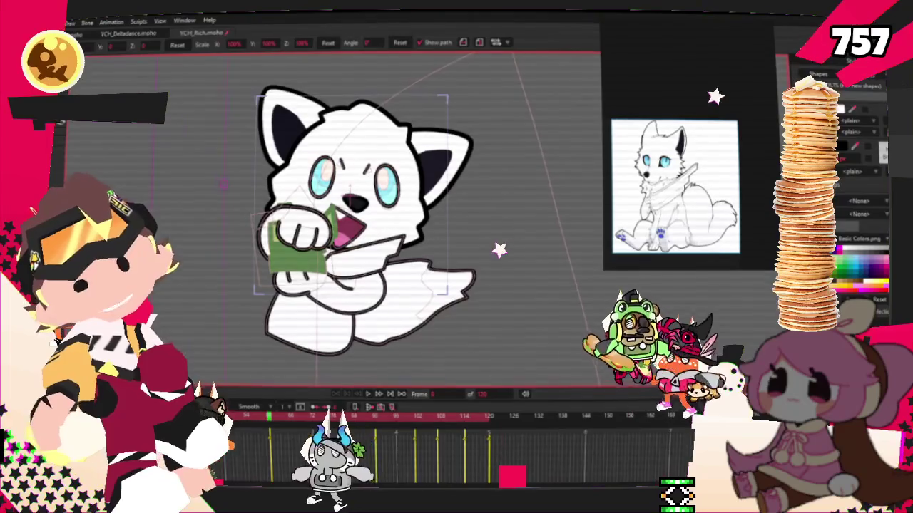
pyautogui.click(49, 22)
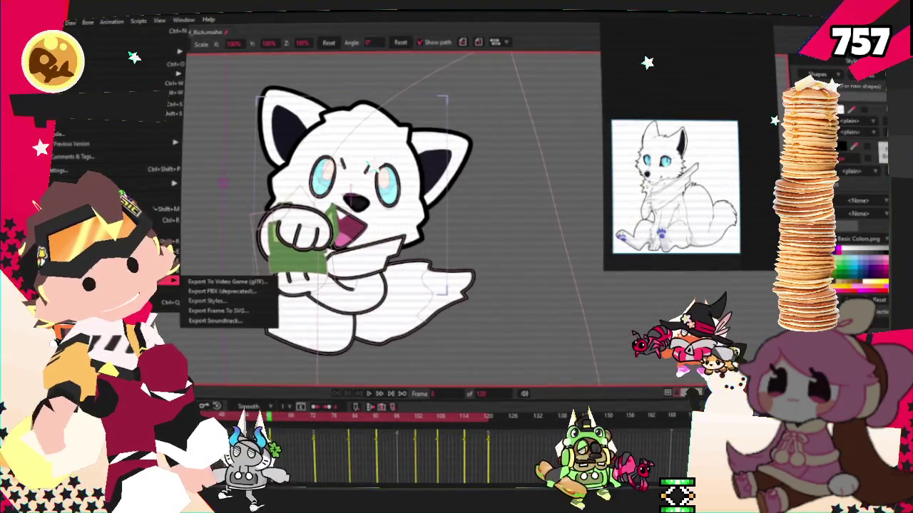
pyautogui.press('Escape')
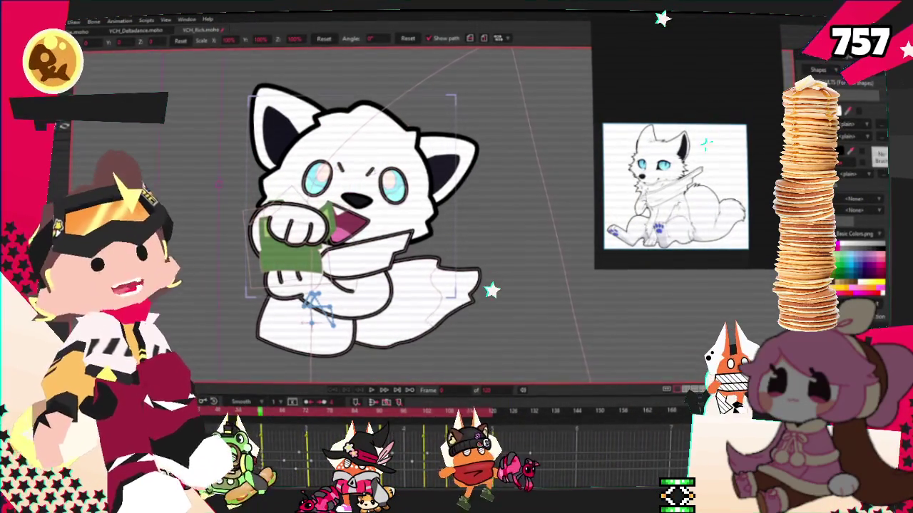
# - Flip the fox horizontally, then open and close the File menu
pyautogui.click(470, 38)
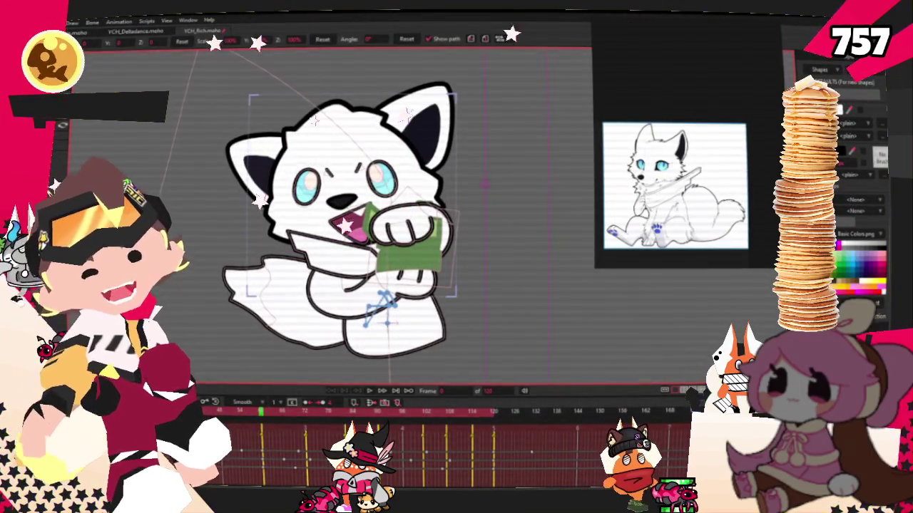
pyautogui.hotkey('alt', 'f')
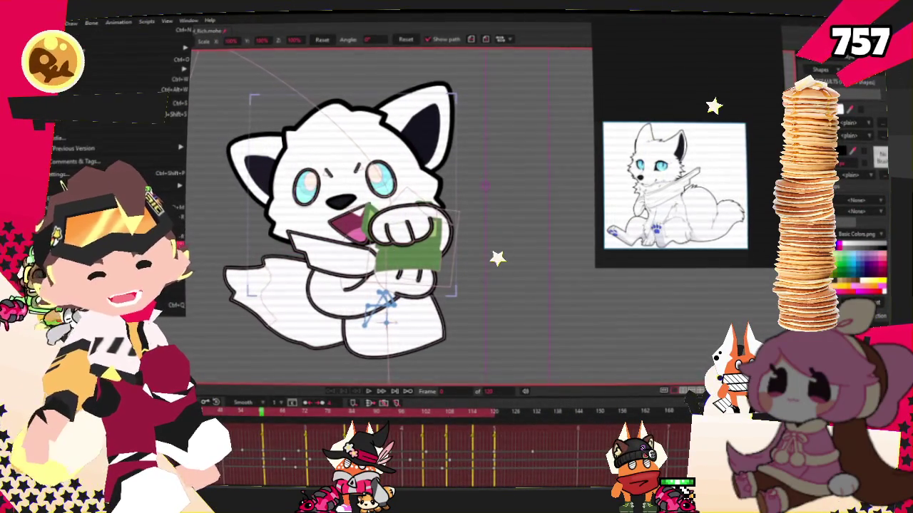
pyautogui.click(60, 26)
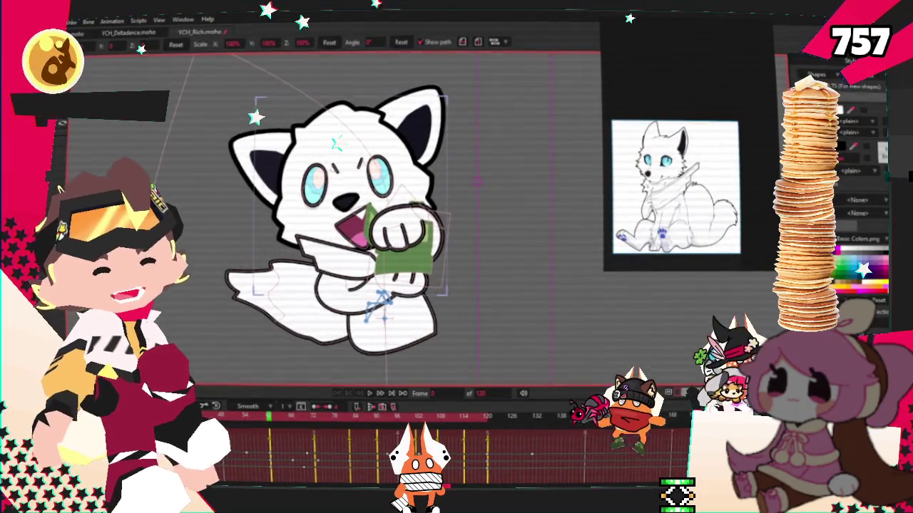
pyautogui.hotkey('alt', 'f')
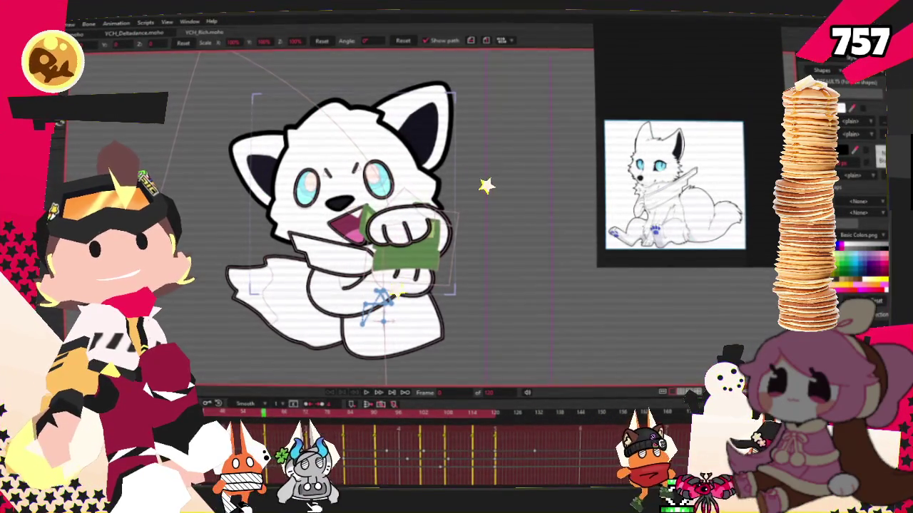
pyautogui.click(674, 185)
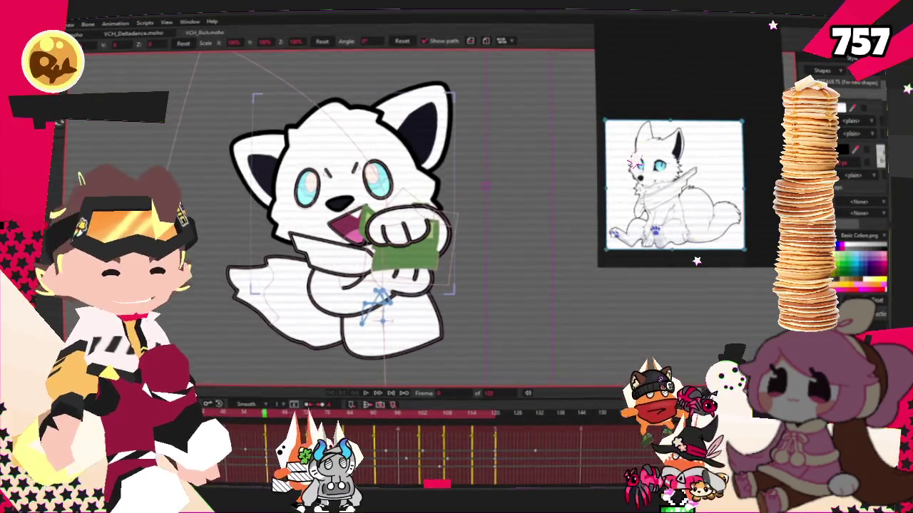
# - Start a new PureRef board, paste the mint chocolate cookie photo, and arrange the images
pyautogui.hotkey('ctrl', 'n')
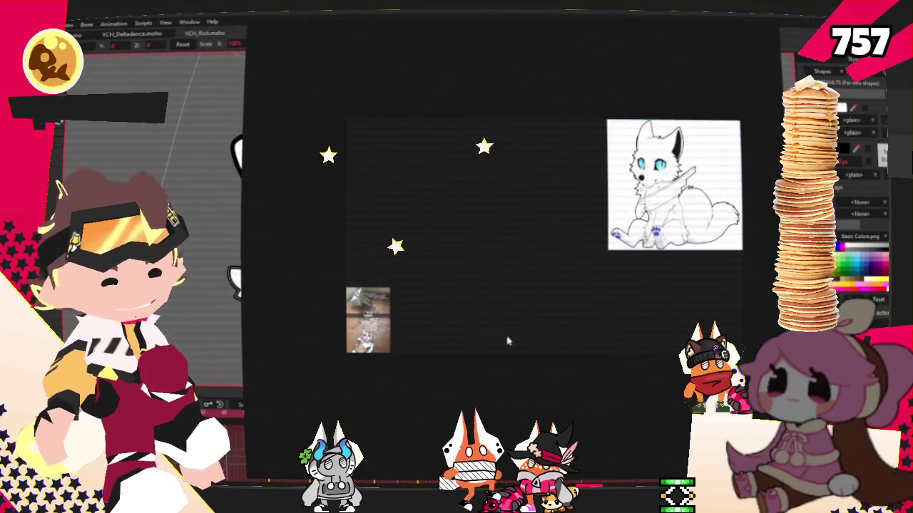
pyautogui.hotkey('ctrl', 'v')
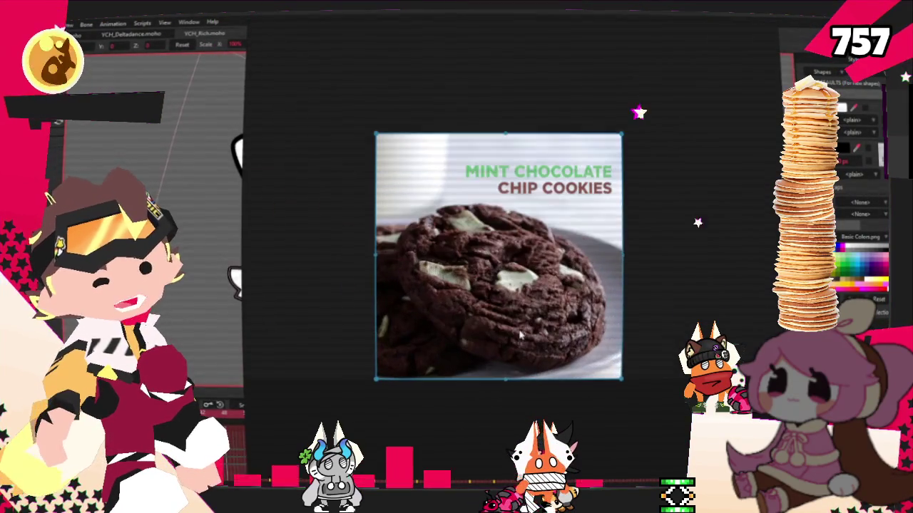
pyautogui.scroll(-3, 519, 341)
pyautogui.scroll(-2, 531, 257)
pyautogui.moveTo(630, 173); pyautogui.dragTo(298, 265)
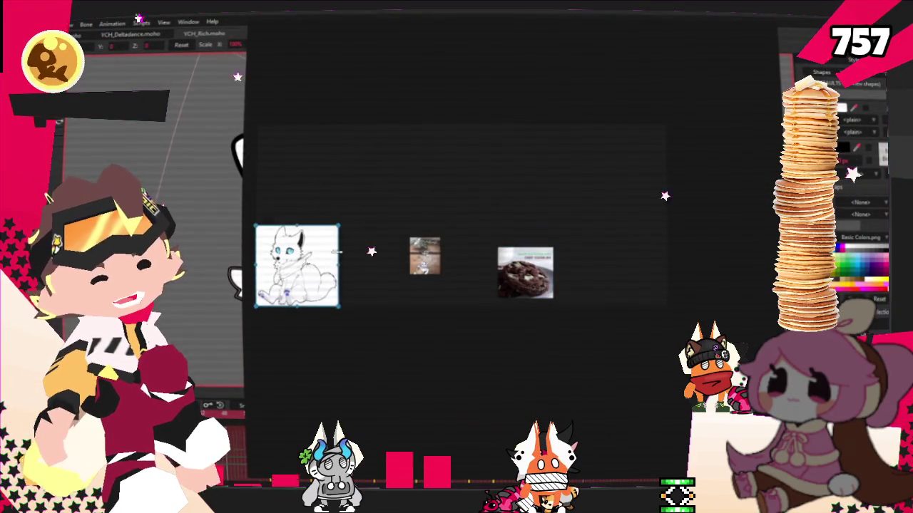
pyautogui.click(499, 281)
pyautogui.scroll(5, 497, 283)
pyautogui.scroll(1, 497, 299)
pyautogui.scroll(2, 492, 306)
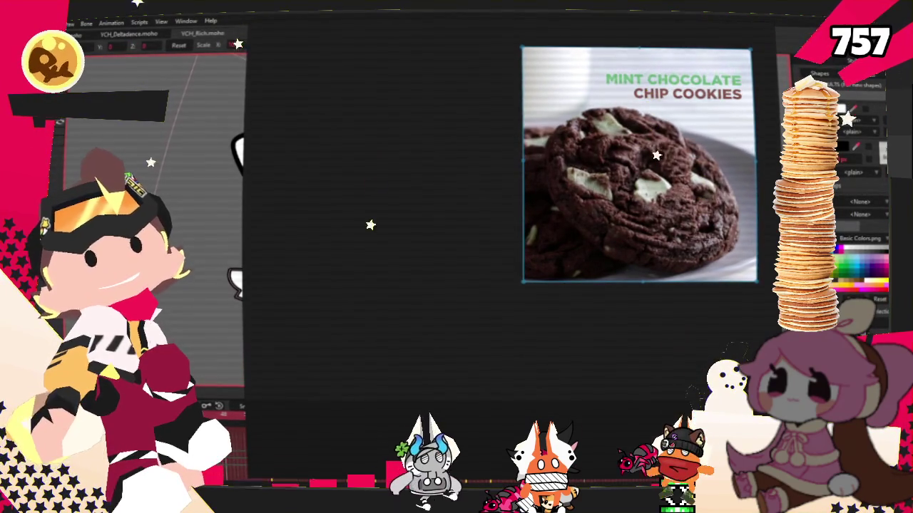
pyautogui.scroll(-4, 581, 308)
# - Paste the character reference image and move it above the cookie photo
pyautogui.hotkey('ctrl', 'v')
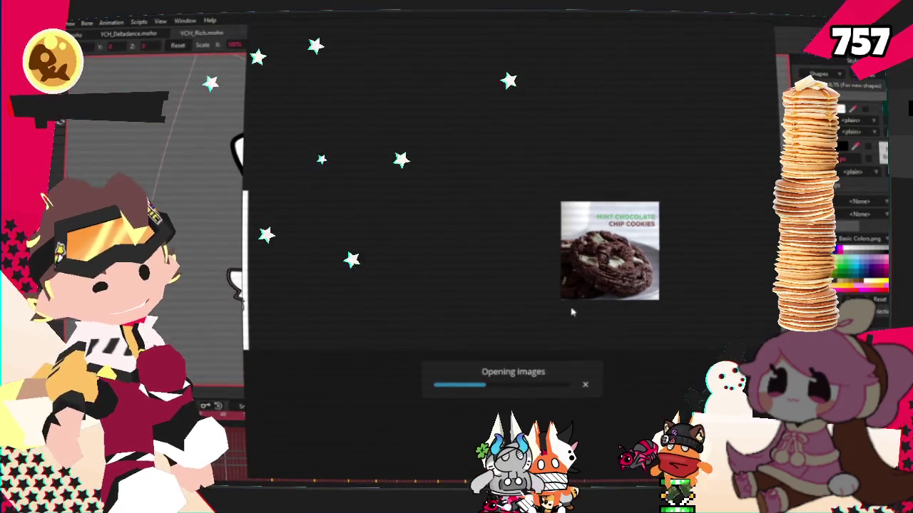
pyautogui.moveTo(613, 307)
pyautogui.mouseDown()
pyautogui.moveTo(642, 135)
pyautogui.moveTo(607, 123)
pyautogui.mouseUp()
pyautogui.scroll(2, 635, 194)
pyautogui.scroll(2, 635, 194)
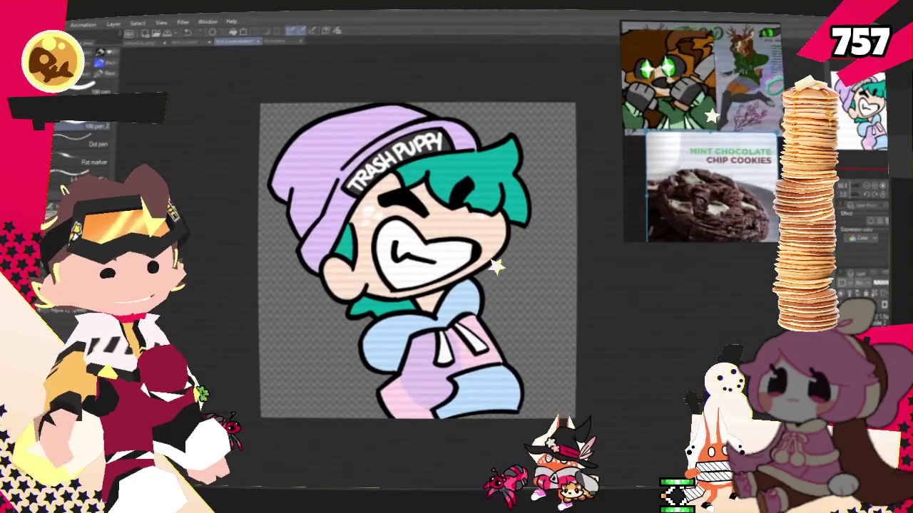
pyautogui.click(662, 79)
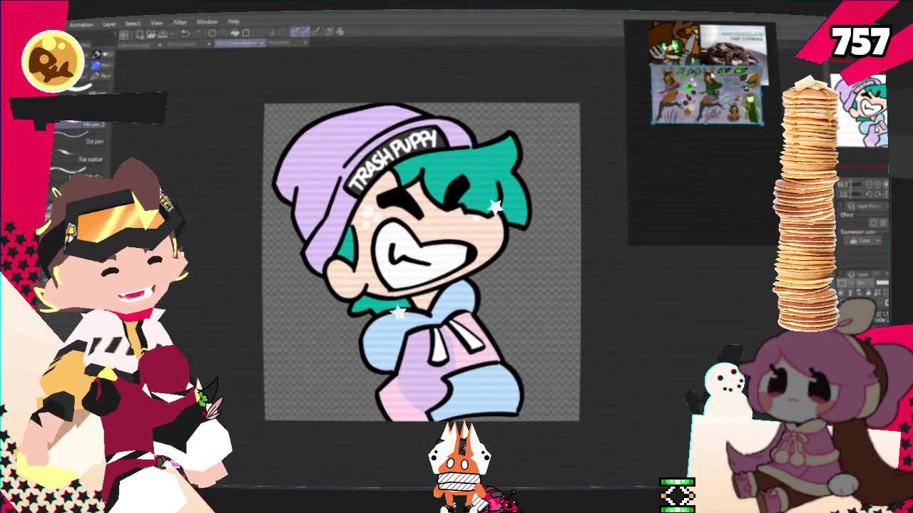
# - Zoom in on the blue-tinted deer sketch canvas in Clip Studio Paint
pyautogui.scroll(-1, 535, 267)
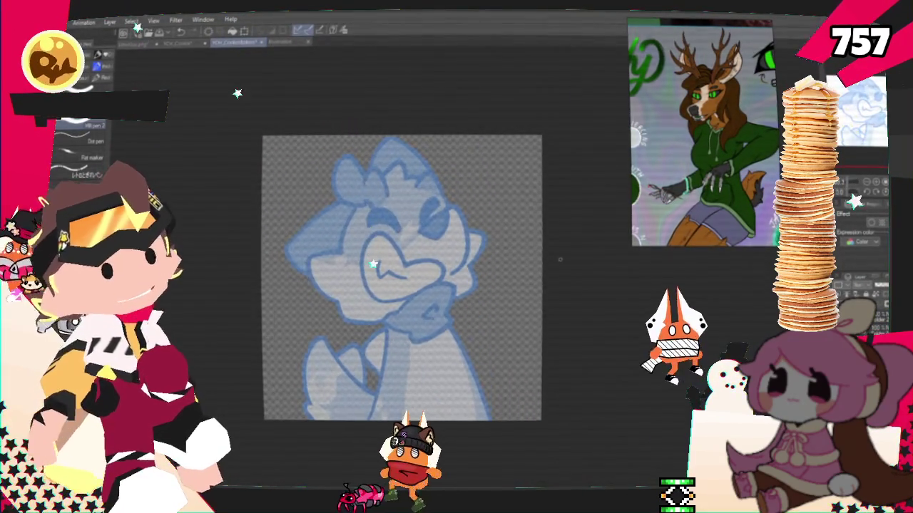
pyautogui.scroll(1, 559, 259)
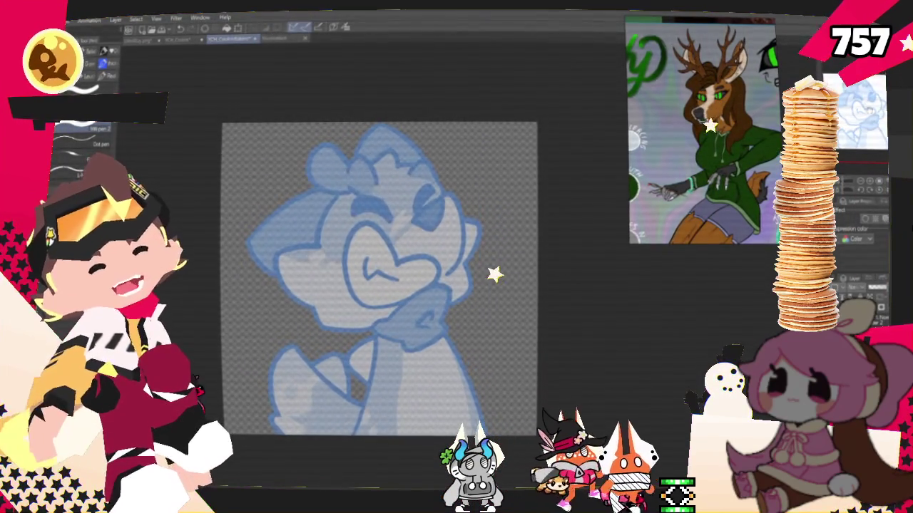
pyautogui.scroll(2, 361, 262)
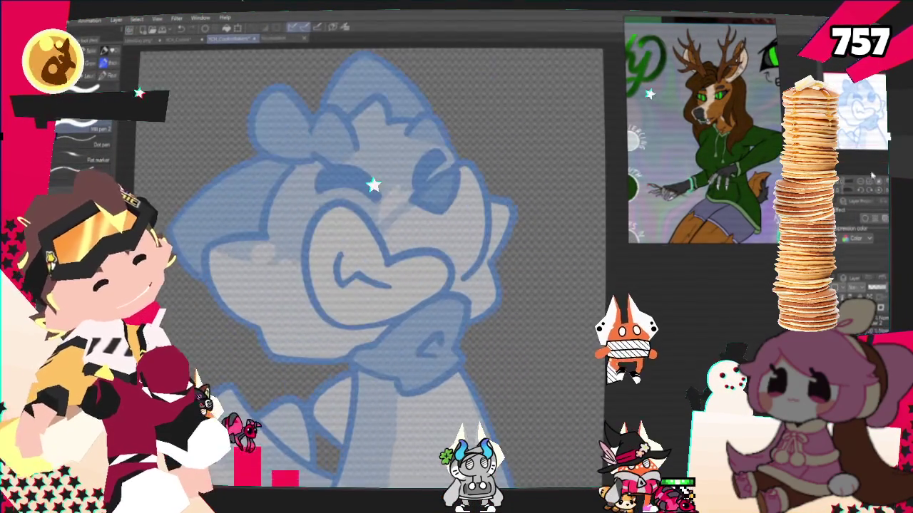
# - With the pencil, draw dark strokes over the deer's right eye and down the side of the face
pyautogui.scroll(1, 361, 263)
pyautogui.press('p')
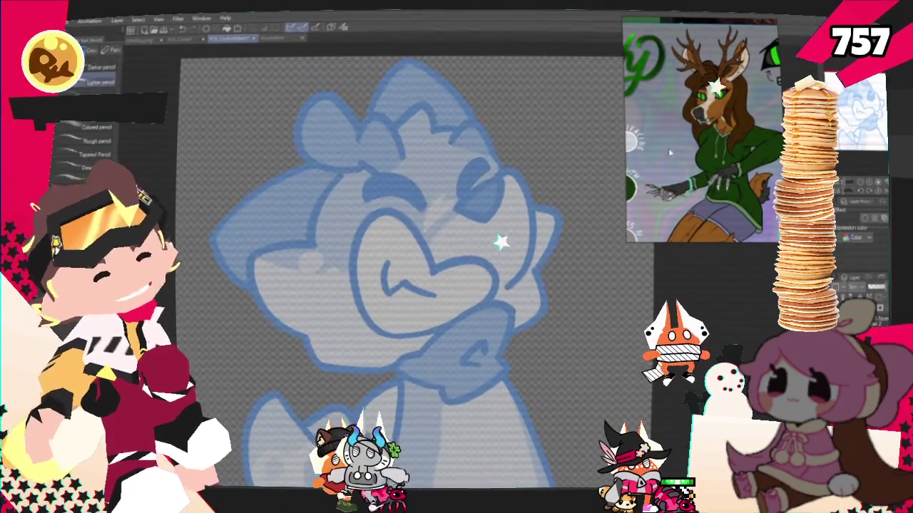
pyautogui.moveTo(455, 210); pyautogui.dragTo(502, 174)
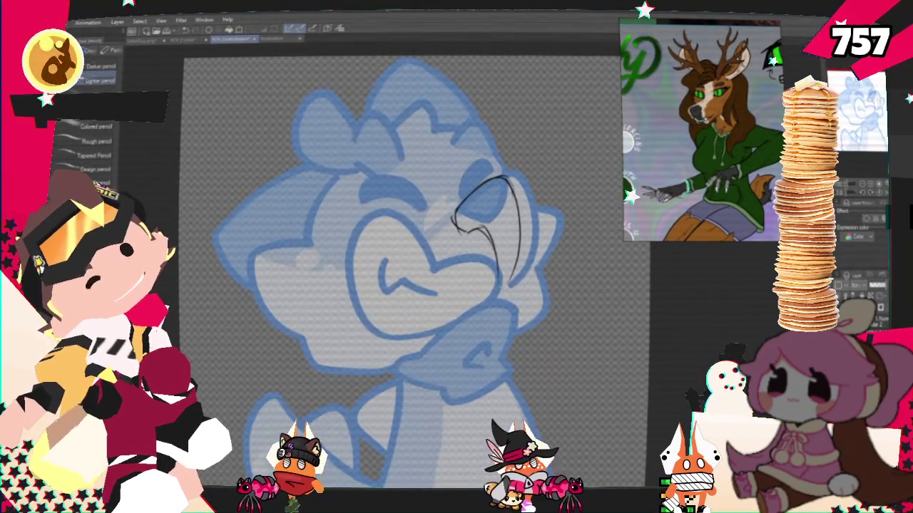
pyautogui.moveTo(511, 187); pyautogui.dragTo(520, 266)
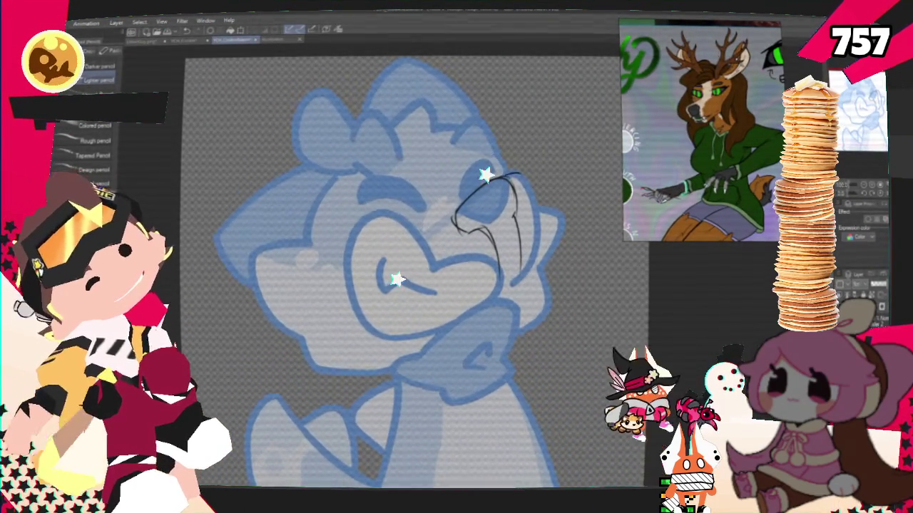
pyautogui.moveTo(526, 174); pyautogui.dragTo(491, 299)
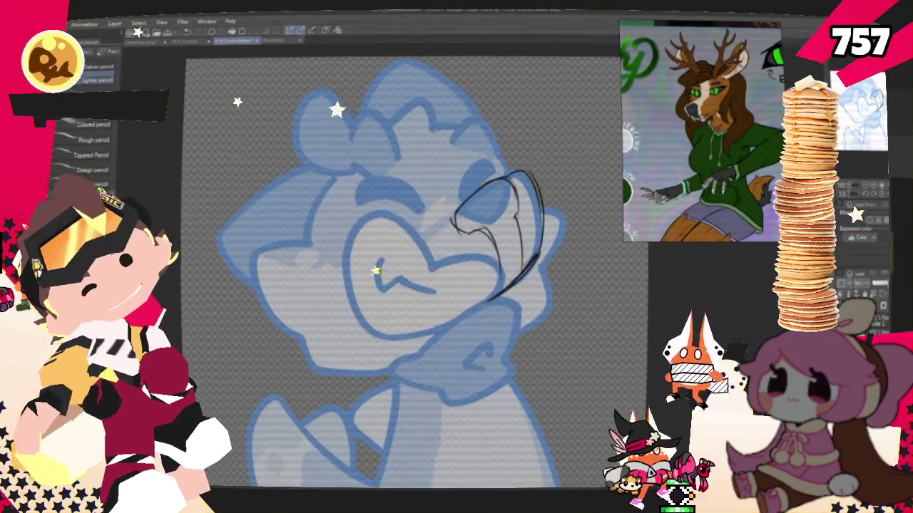
# - Sketch the left cheek and the curves under the mouth and chin, redoing one bad stroke
pyautogui.moveTo(348, 282)
pyautogui.mouseDown()
pyautogui.moveTo(377, 214)
pyautogui.moveTo(356, 314)
pyautogui.mouseUp()
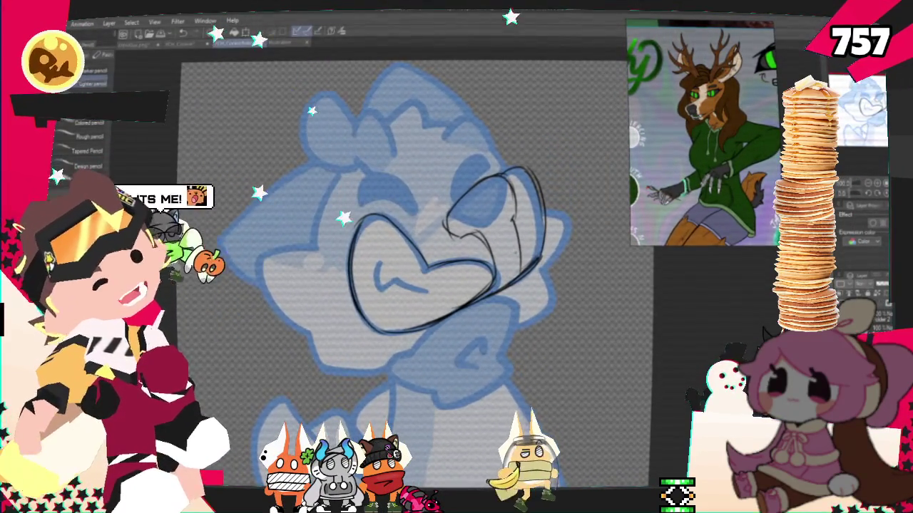
pyautogui.moveTo(382, 340); pyautogui.dragTo(449, 356)
pyautogui.moveTo(374, 356)
pyautogui.mouseDown()
pyautogui.moveTo(353, 412)
pyautogui.moveTo(439, 396)
pyautogui.mouseUp()
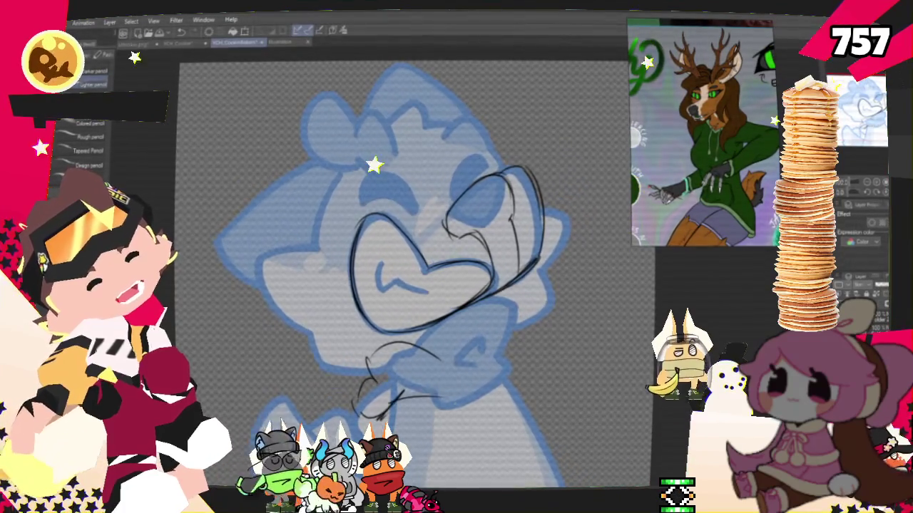
pyautogui.hotkey('ctrl', 'z')
pyautogui.moveTo(371, 341); pyautogui.dragTo(445, 360)
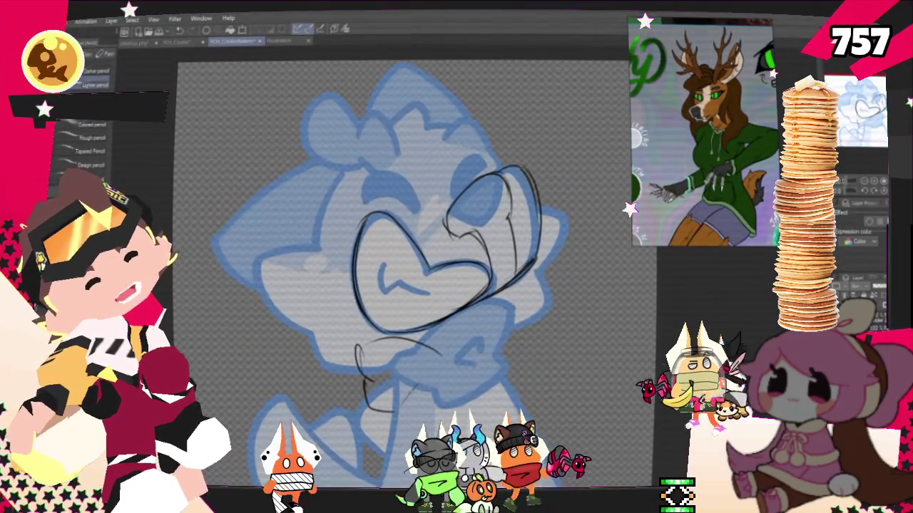
pyautogui.moveTo(462, 334); pyautogui.dragTo(523, 377)
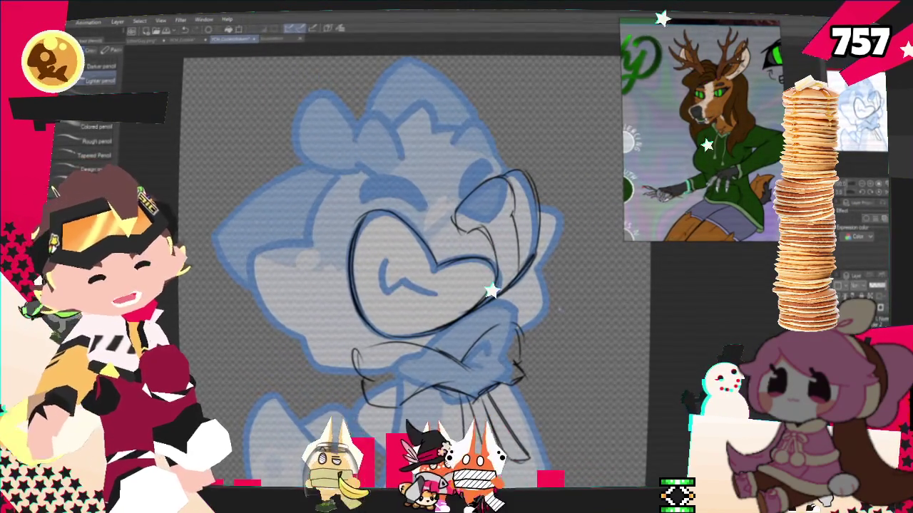
pyautogui.scroll(-5, 428, 250)
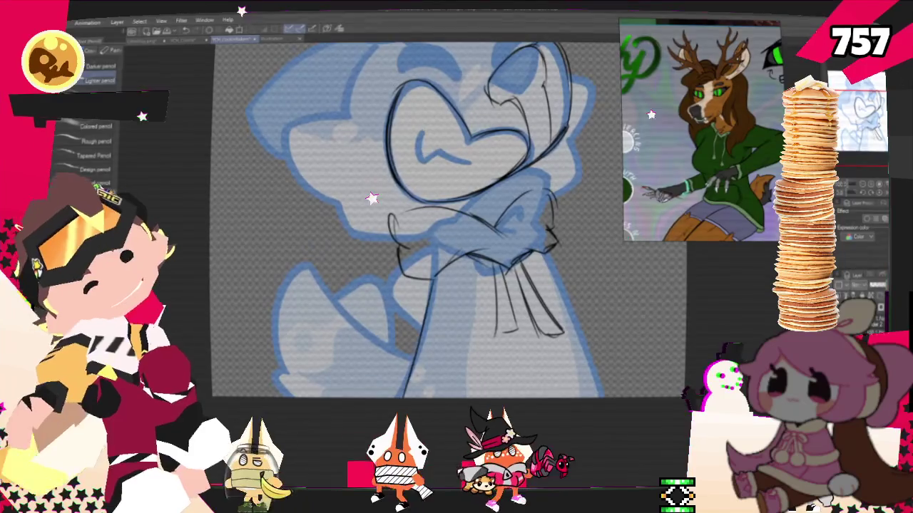
# - Pencil lines from the scarf down toward the bottom and along the lower-left body
pyautogui.moveTo(427, 282); pyautogui.dragTo(391, 380)
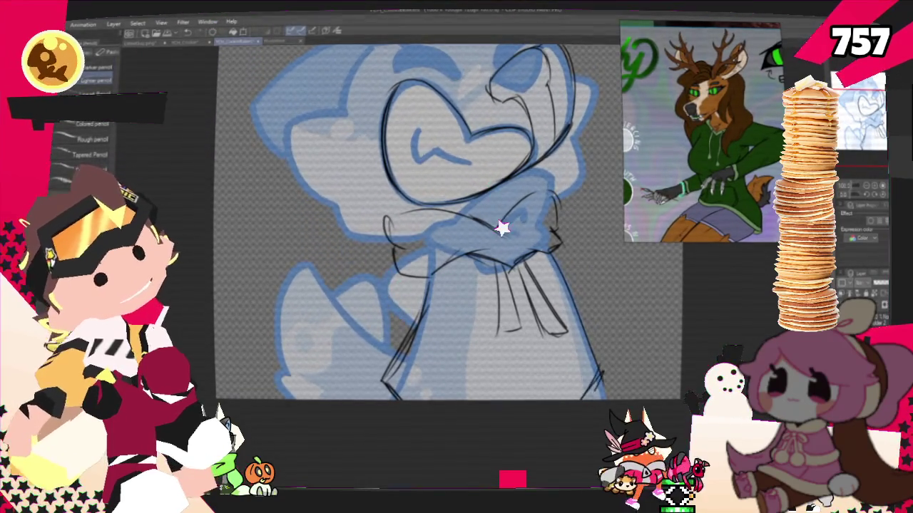
pyautogui.moveTo(471, 369); pyautogui.dragTo(471, 387)
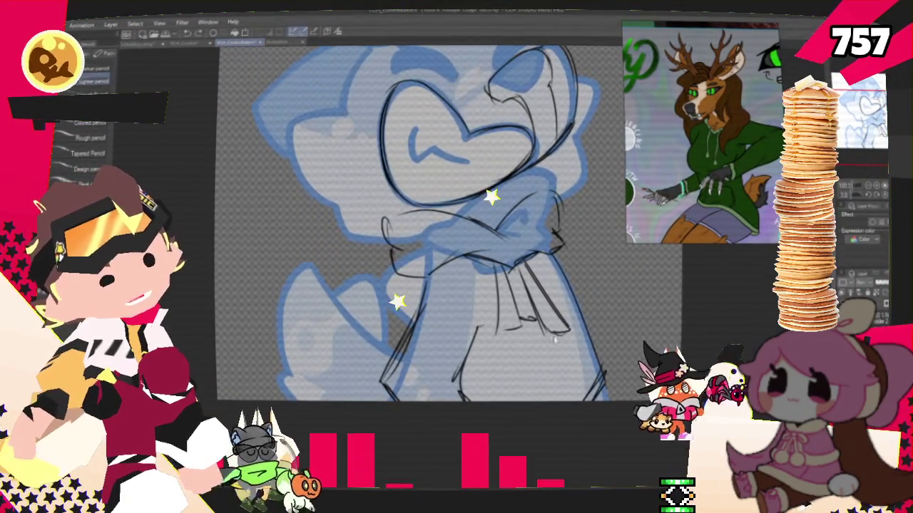
pyautogui.moveTo(532, 319); pyautogui.dragTo(588, 314)
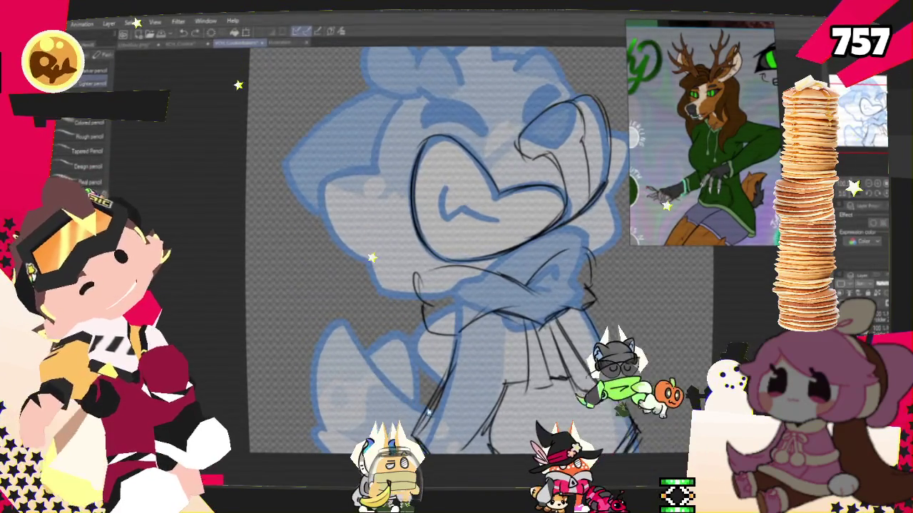
pyautogui.moveTo(344, 425); pyautogui.dragTo(395, 378)
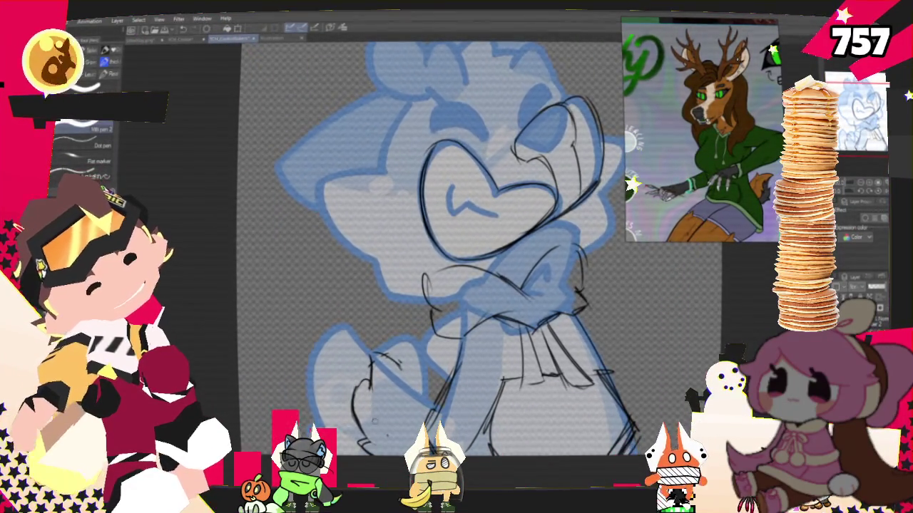
pyautogui.press('p')
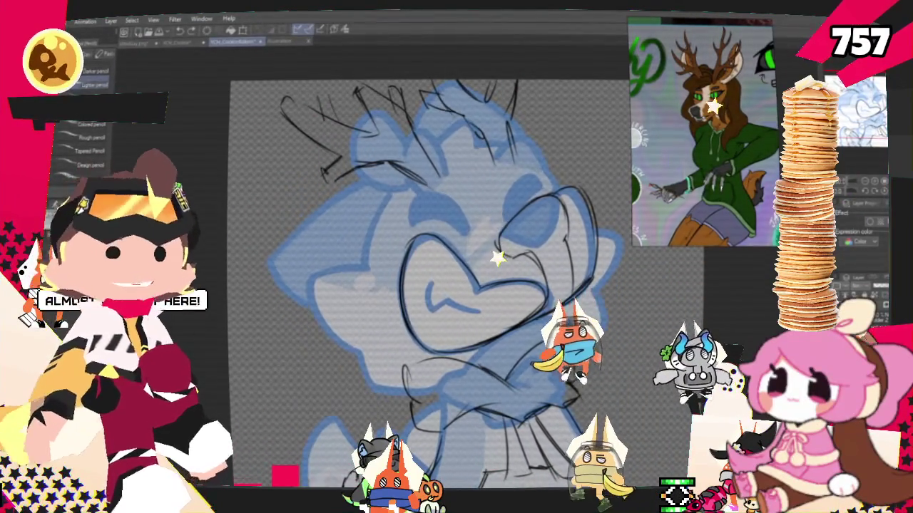
# - Scroll the canvas view around the top of the deer's head
pyautogui.scroll(1, 421, 285)
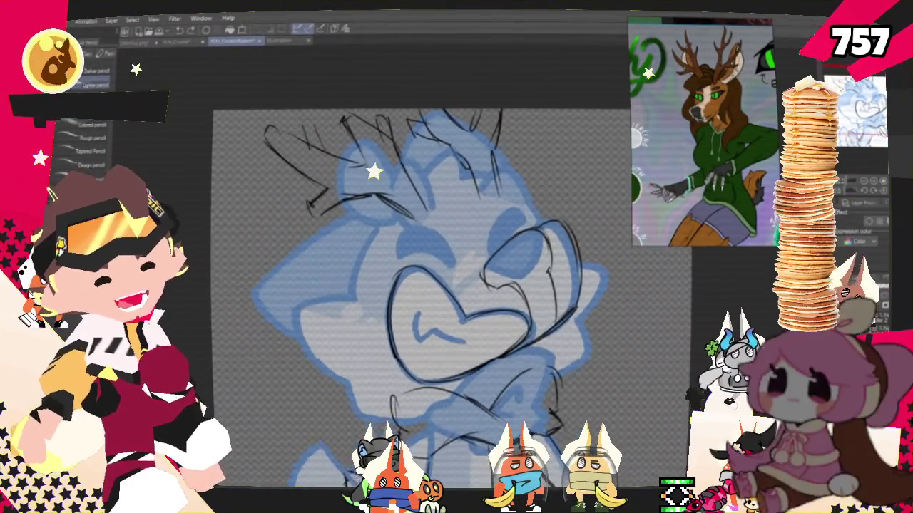
# - Pan the canvas around the sketch, undoing and restoring the hatched right eyebrow
pyautogui.moveTo(421, 285); pyautogui.dragTo(499, 253)
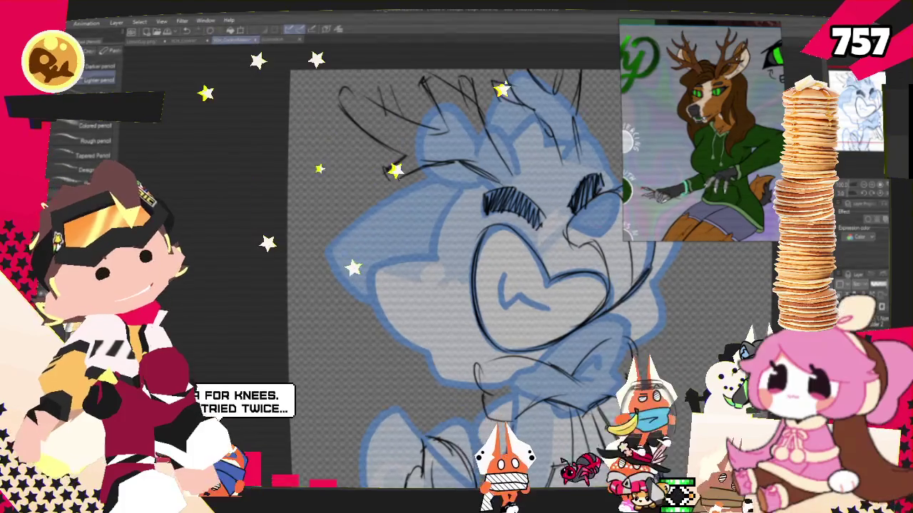
pyautogui.hotkey('ctrl', 'z')
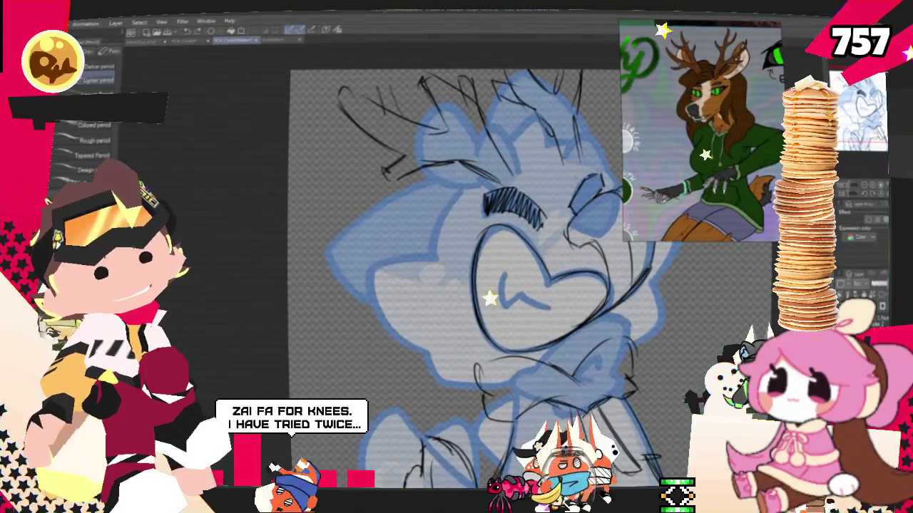
pyautogui.hotkey('ctrl', 'y')
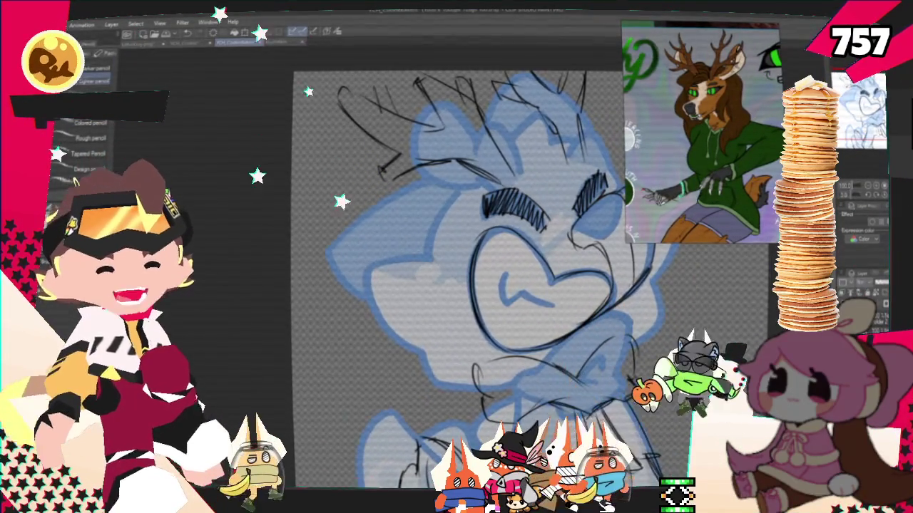
pyautogui.moveTo(456, 256)
pyautogui.mouseDown()
pyautogui.moveTo(431, 270)
pyautogui.moveTo(467, 268)
pyautogui.mouseUp()
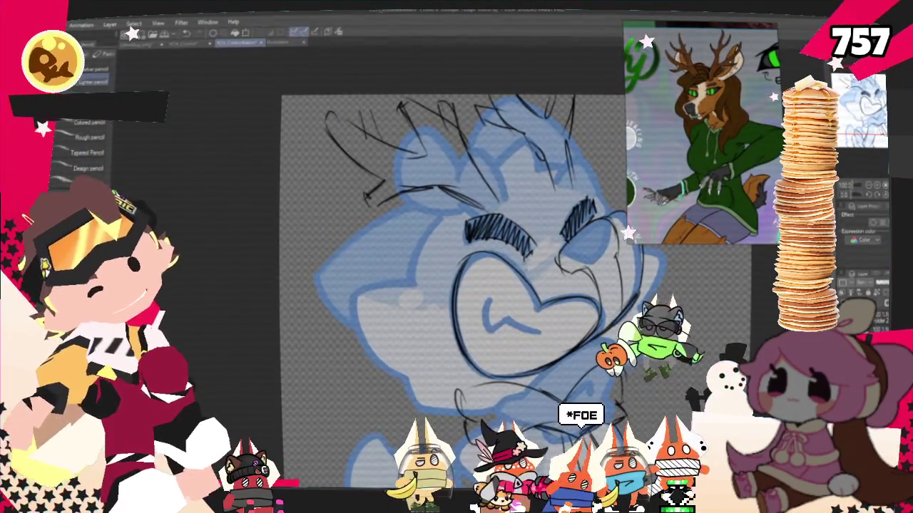
pyautogui.moveTo(456, 257); pyautogui.dragTo(410, 296)
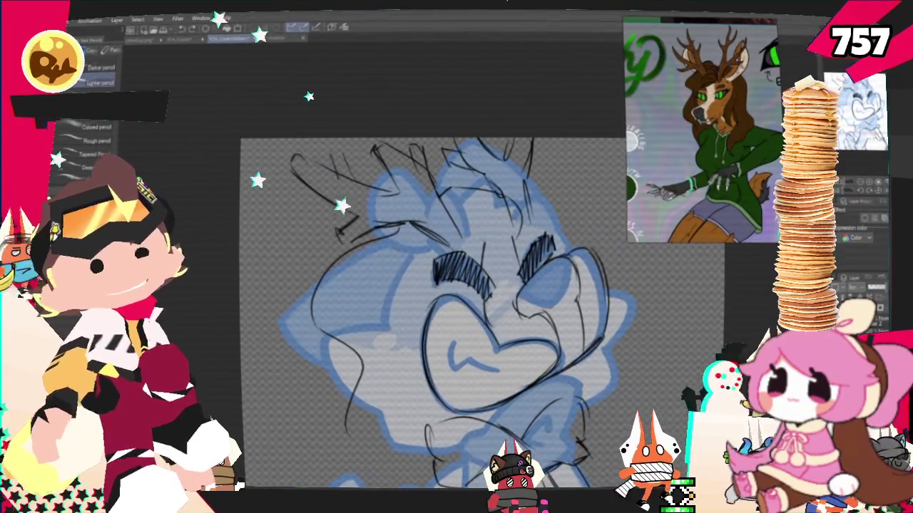
pyautogui.moveTo(456, 257); pyautogui.dragTo(517, 175)
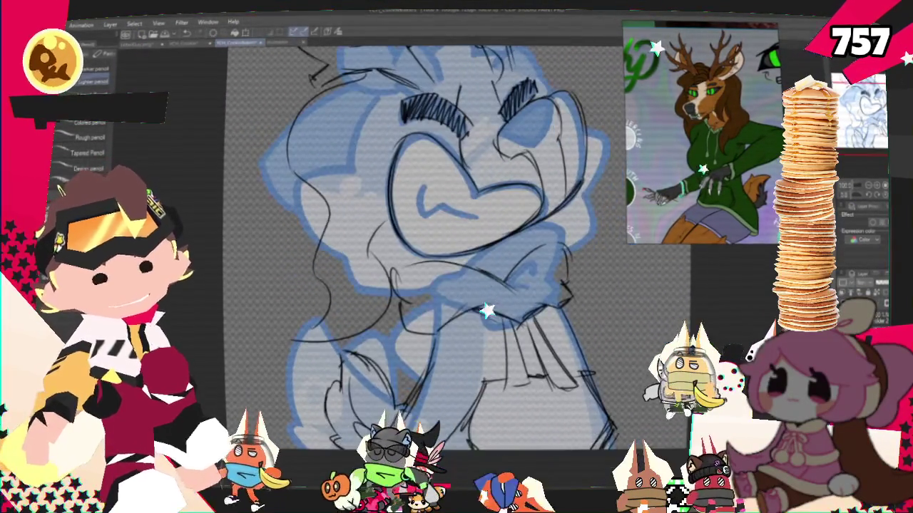
pyautogui.moveTo(561, 178); pyautogui.dragTo(590, 182)
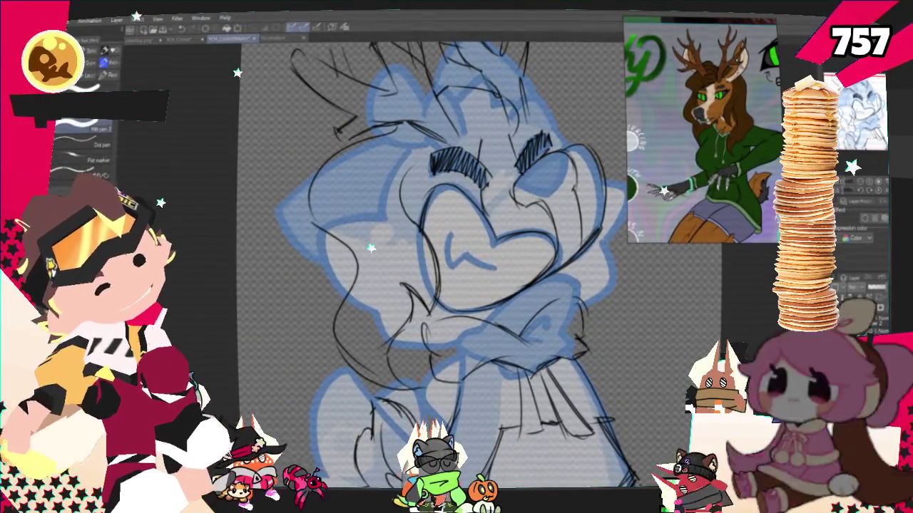
# - Switch to the pencil brushes and recentre the deer sketch on the canvas
pyautogui.press('p')
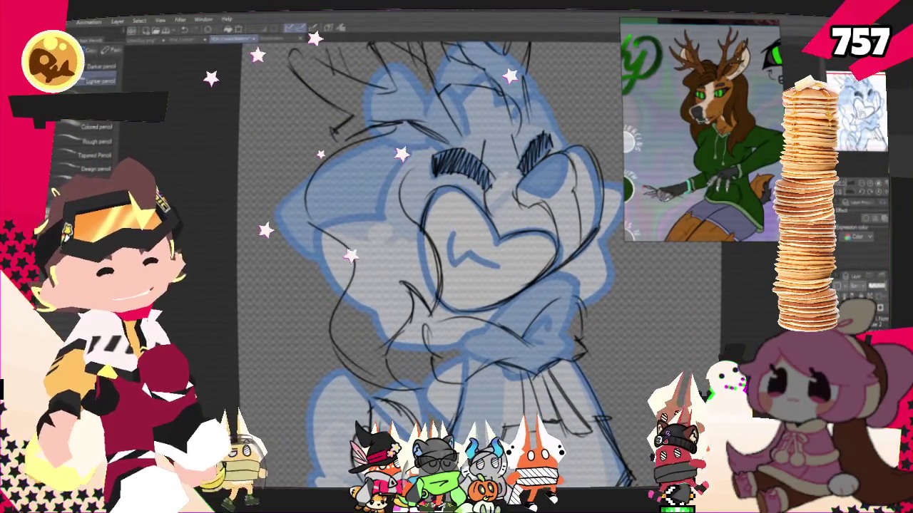
pyautogui.hscroll(2, 428, 256)
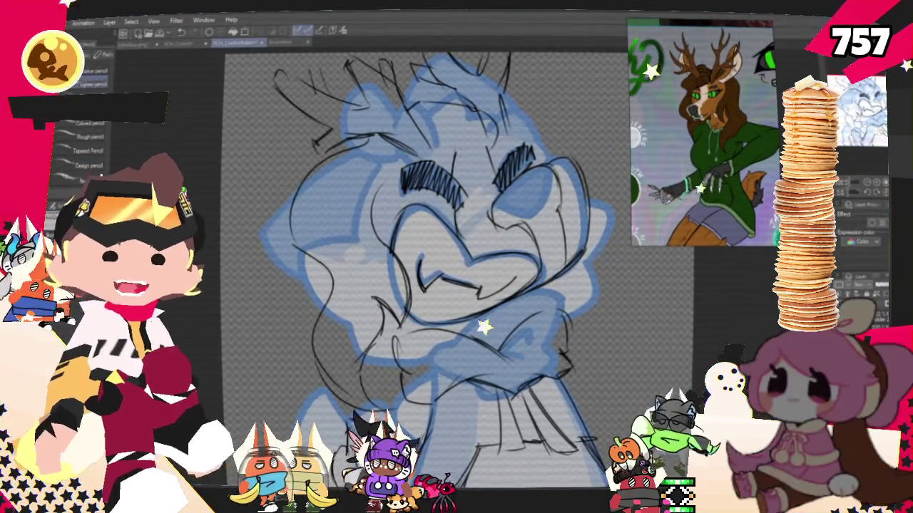
pyautogui.moveTo(428, 271)
pyautogui.mouseDown()
pyautogui.moveTo(402, 308)
pyautogui.moveTo(402, 299)
pyautogui.mouseUp()
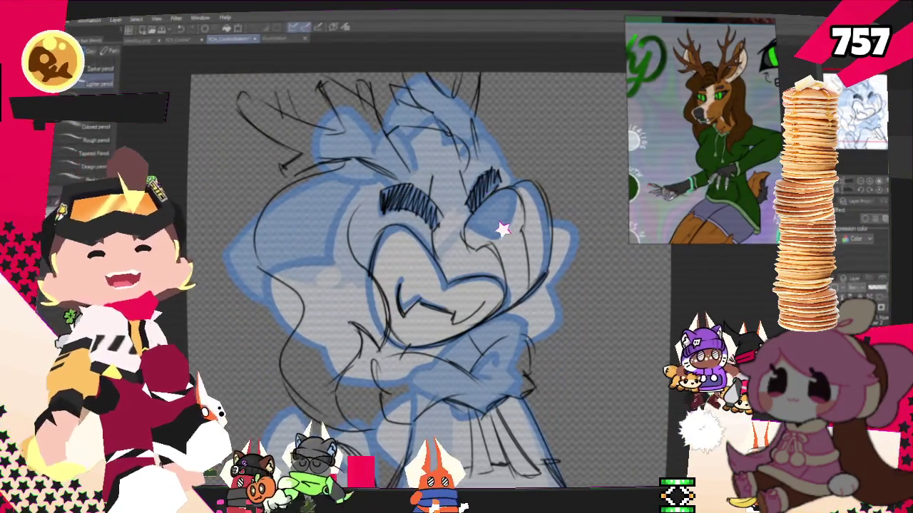
# - Return to the pencil brushes and bring the head's right side into view
pyautogui.press('p')
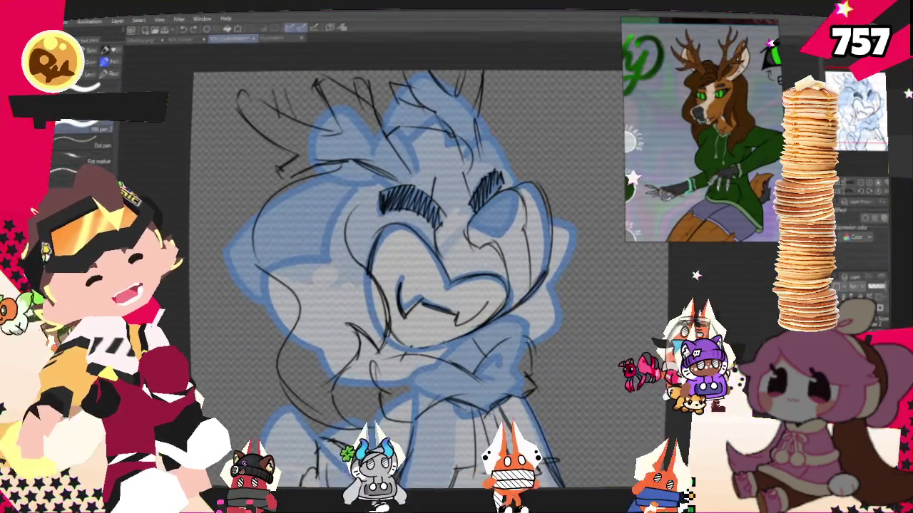
pyautogui.press('p')
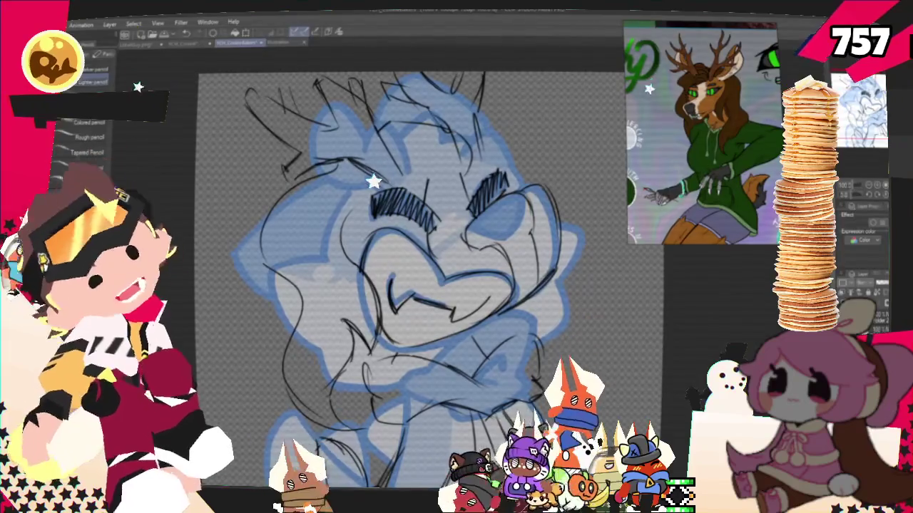
pyautogui.scroll(-3, 411, 271)
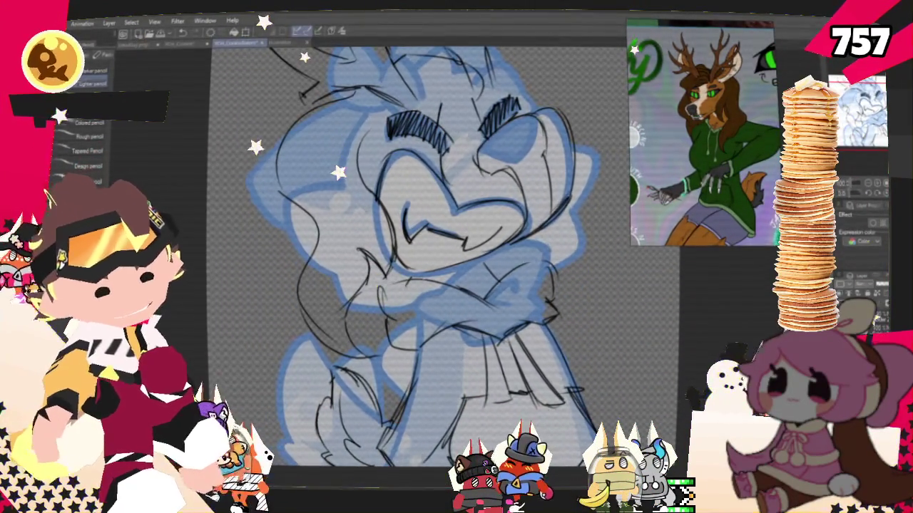
pyautogui.scroll(2, 413, 271)
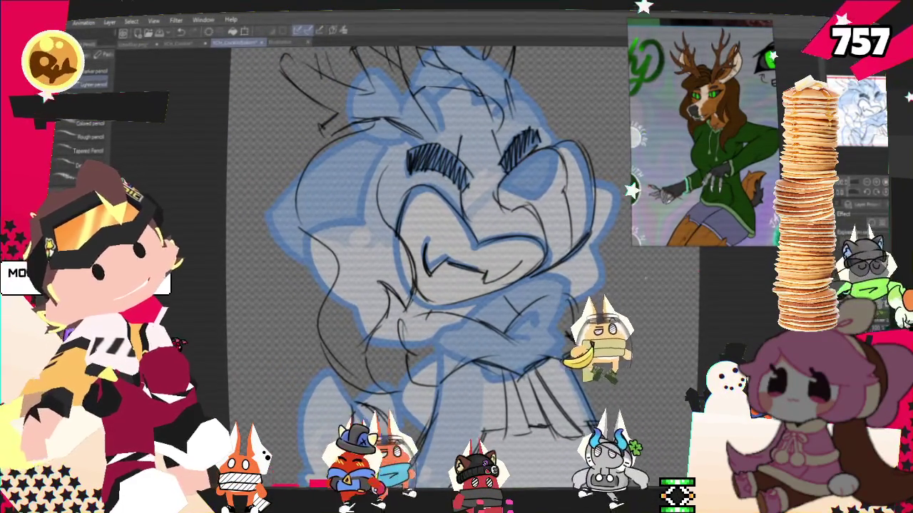
pyautogui.scroll(-2, 413, 271)
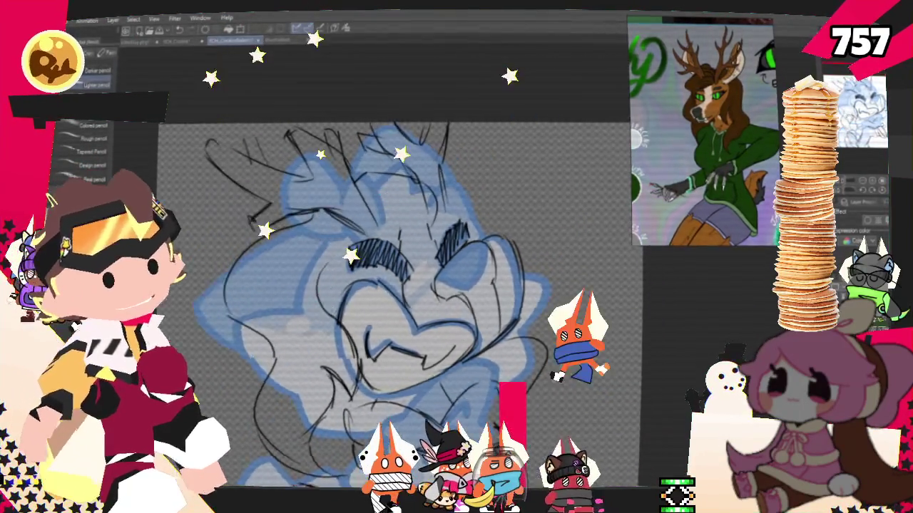
pyautogui.moveTo(399, 285); pyautogui.dragTo(378, 378)
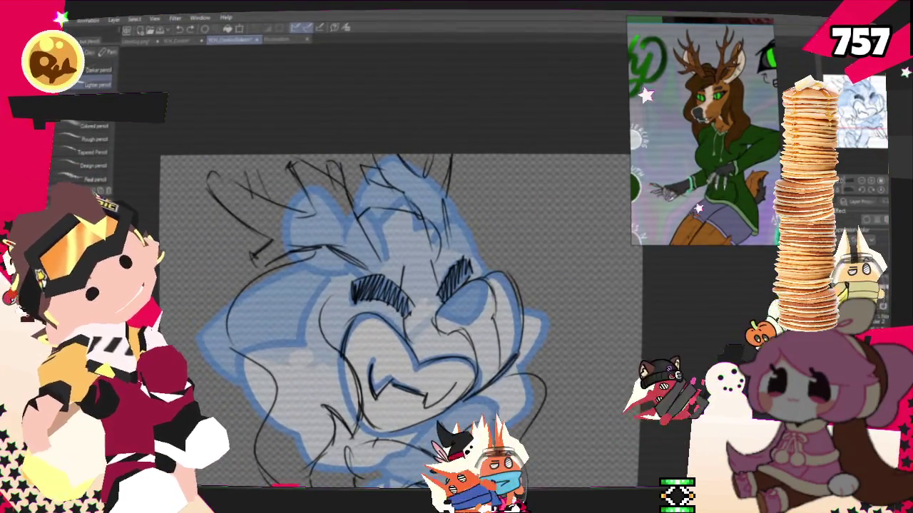
pyautogui.moveTo(399, 285); pyautogui.dragTo(456, 167)
# - Sketch a long hair curve down the head's right side and extend it upward
pyautogui.moveTo(581, 262); pyautogui.dragTo(592, 378)
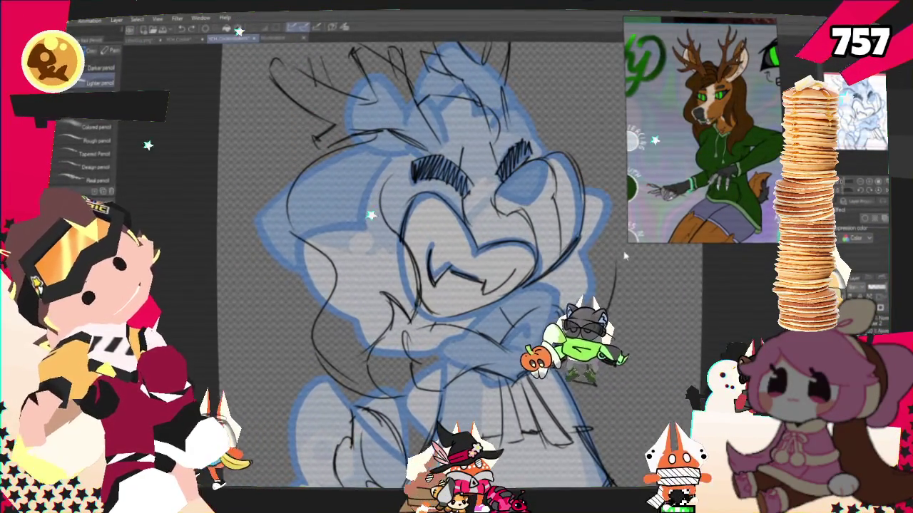
pyautogui.moveTo(399, 214); pyautogui.dragTo(380, 310)
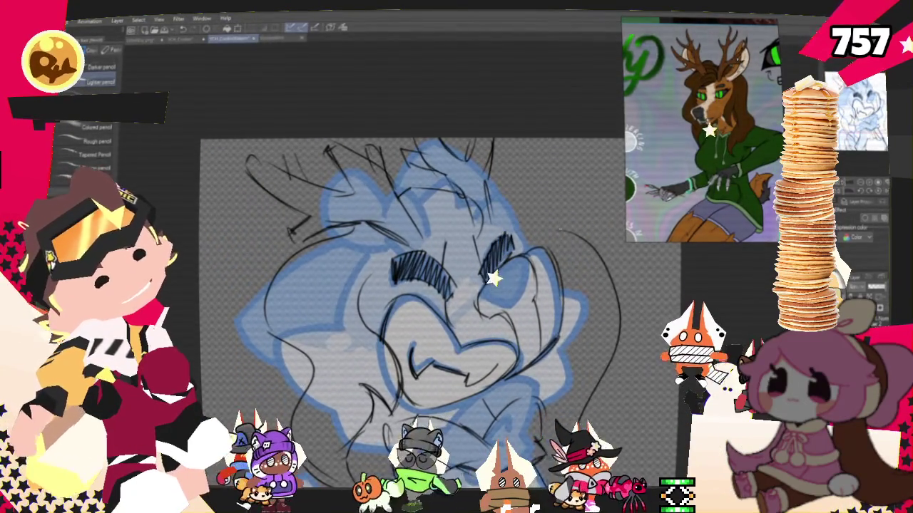
pyautogui.moveTo(515, 184); pyautogui.dragTo(561, 229)
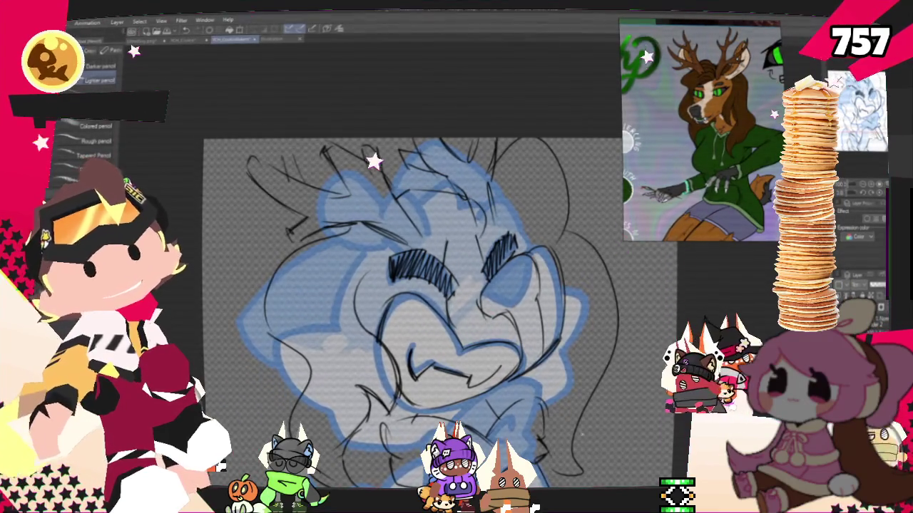
pyautogui.scroll(-1, 400, 314)
pyautogui.scroll(-1, 399, 313)
pyautogui.scroll(-1, 399, 314)
pyautogui.scroll(-1, 399, 313)
pyautogui.scroll(-1, 399, 285)
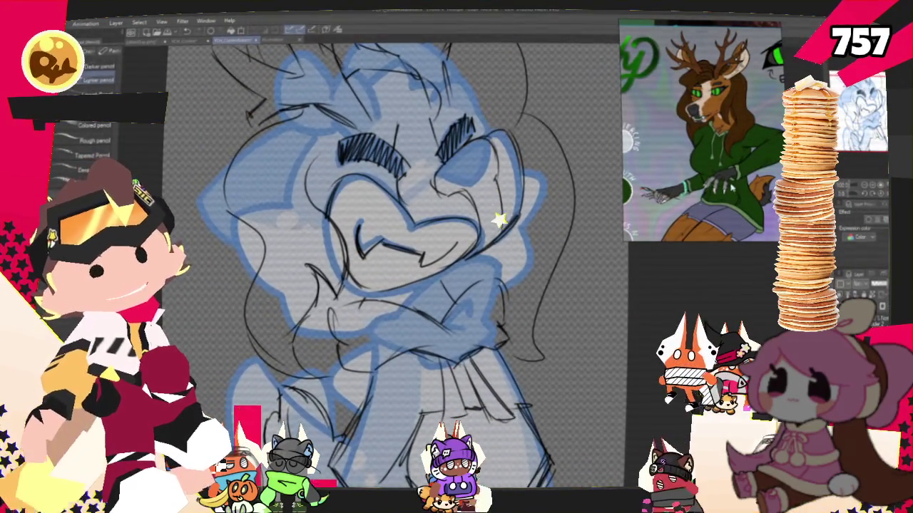
# - Lasso the new right-side hair strands and squash them slightly upward with a transform
pyautogui.press('m')
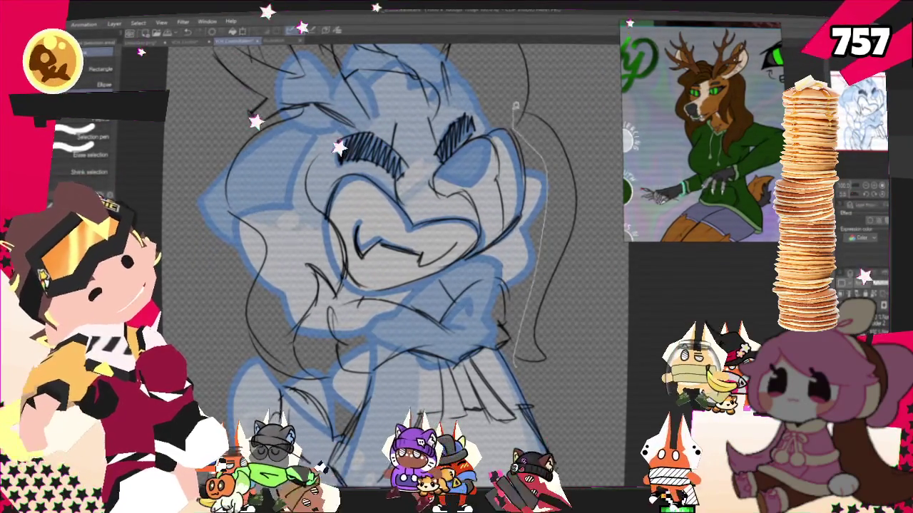
pyautogui.moveTo(529, 141); pyautogui.dragTo(514, 111)
pyautogui.moveTo(530, 377); pyautogui.dragTo(529, 376)
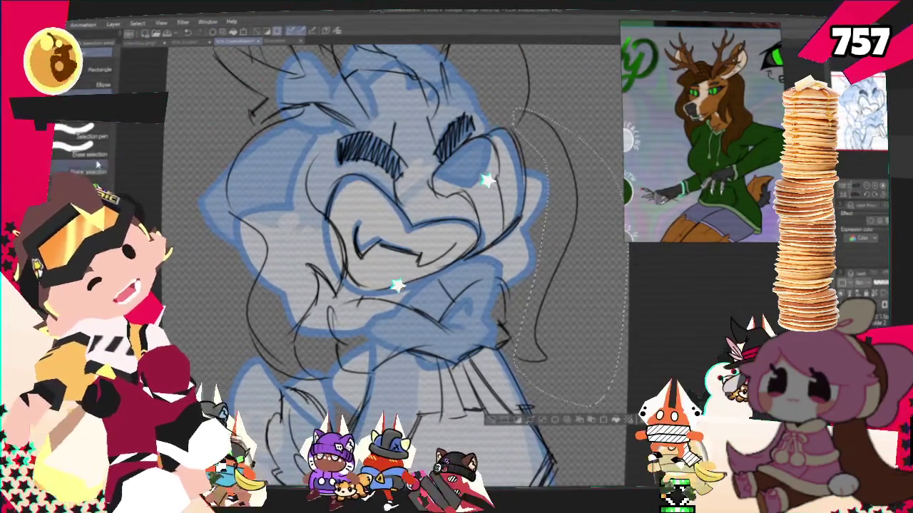
pyautogui.hotkey('ctrl', 't')
pyautogui.moveTo(549, 382)
pyautogui.mouseDown()
pyautogui.moveTo(543, 370)
pyautogui.moveTo(552, 358)
pyautogui.mouseUp()
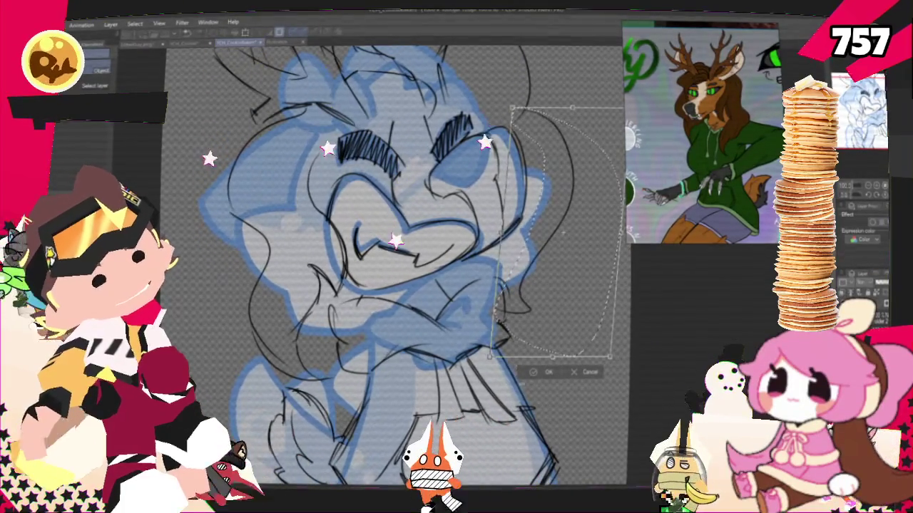
pyautogui.scroll(-3, 559, 366)
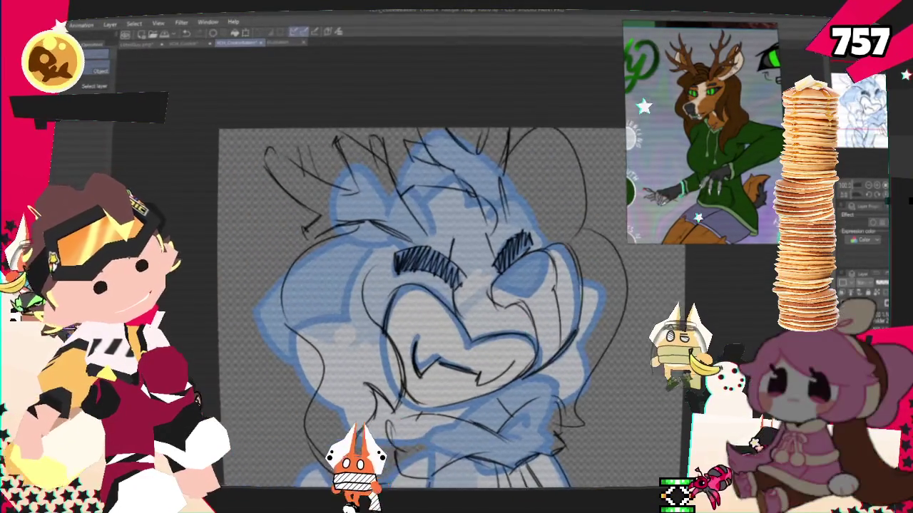
pyautogui.scroll(2, 479, 190)
# - Pencil a curled hair tuft between the deer's eyebrows
pyautogui.press('p')
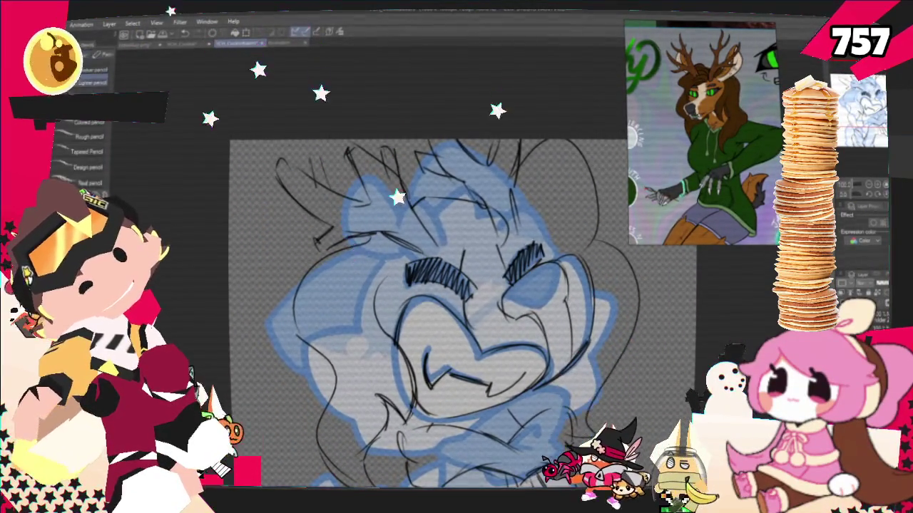
pyautogui.moveTo(471, 225); pyautogui.dragTo(496, 262)
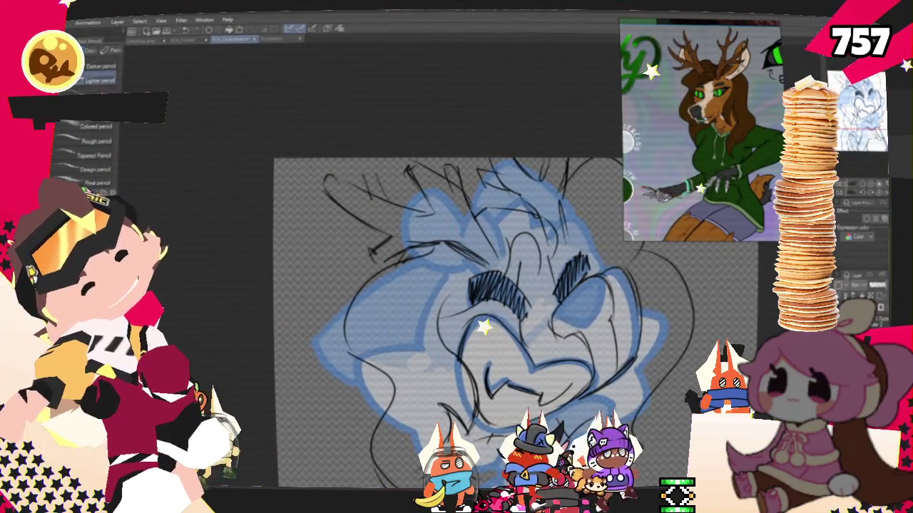
pyautogui.press('p')
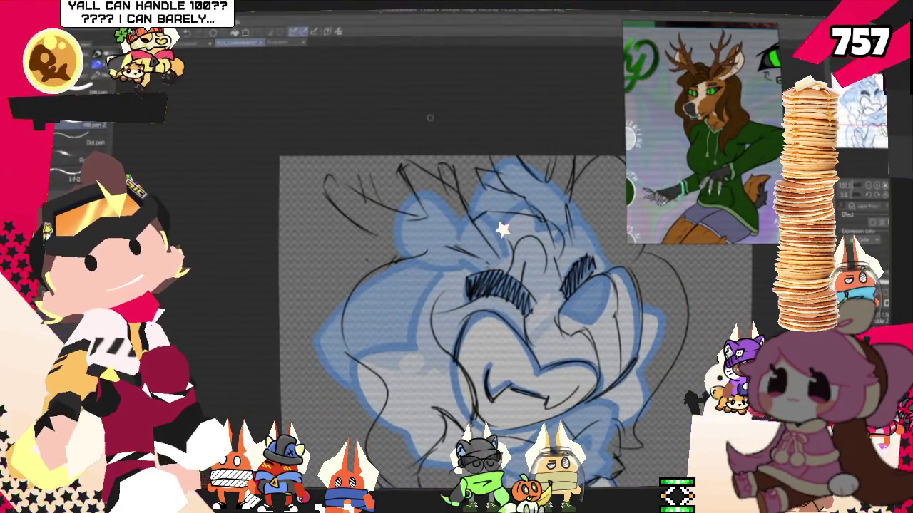
pyautogui.press('p')
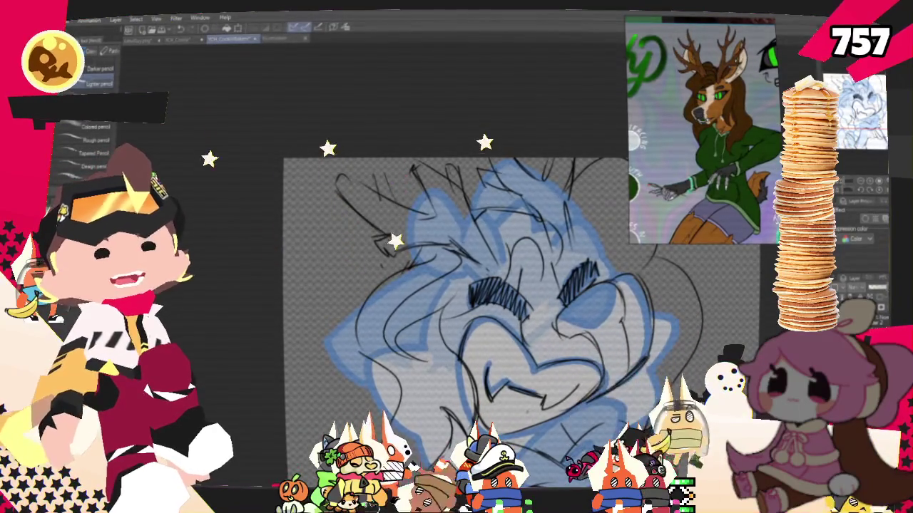
pyautogui.scroll(-3, 457, 285)
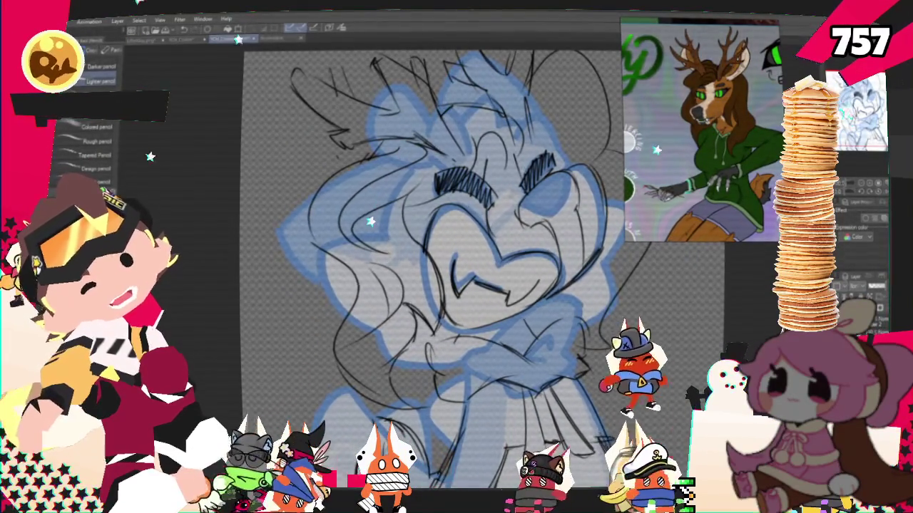
pyautogui.scroll(1, 428, 271)
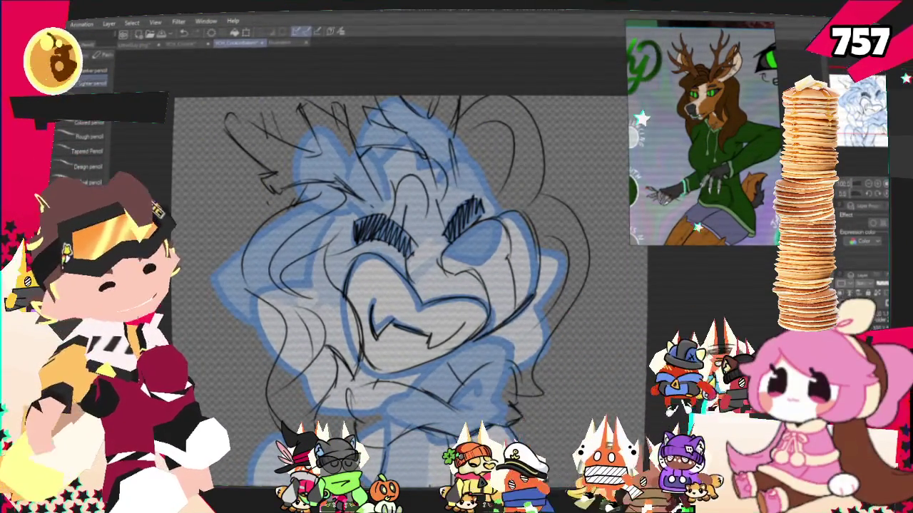
pyautogui.scroll(1, 399, 285)
pyautogui.scroll(1, 399, 285)
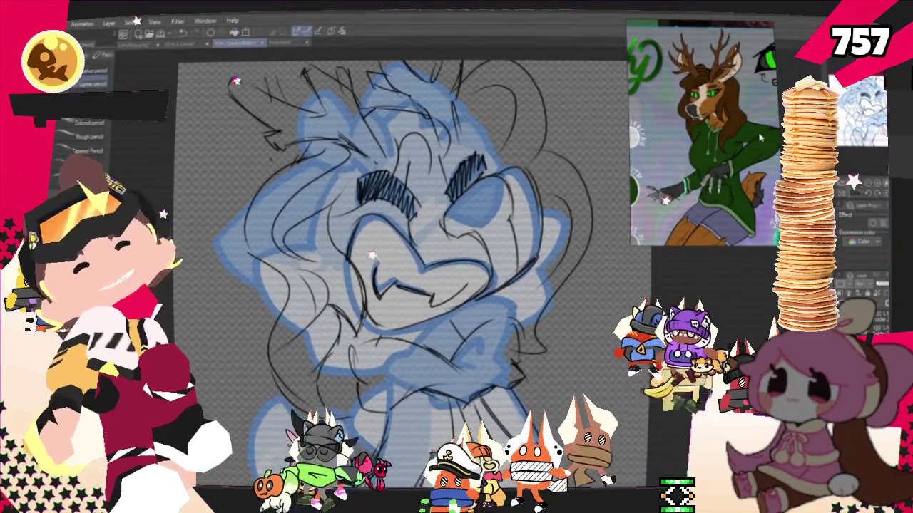
pyautogui.press('m')
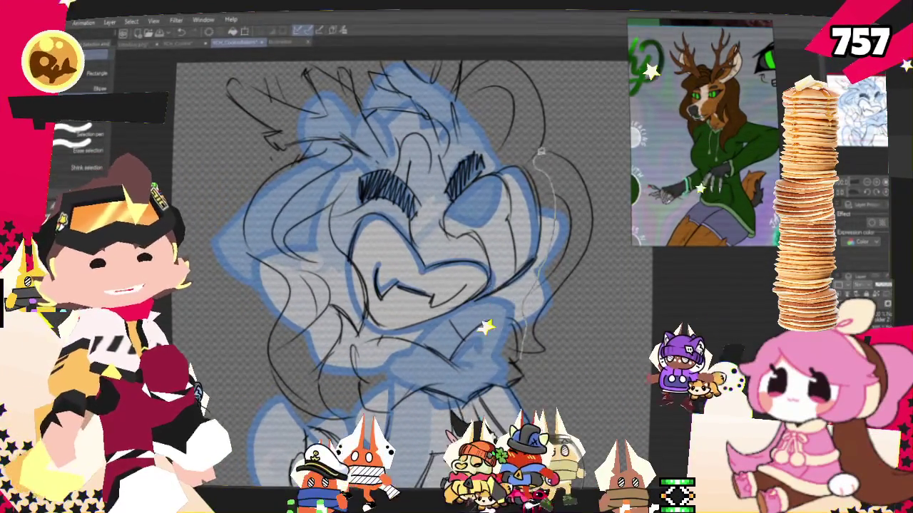
# - Lasso the right cheek sketch lines, scale them to fit, then deselect
pyautogui.moveTo(539, 152); pyautogui.dragTo(540, 155)
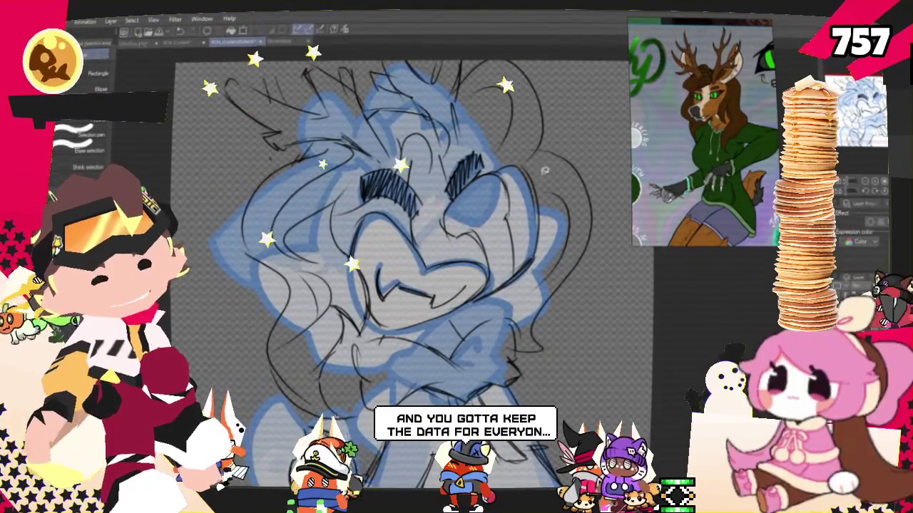
pyautogui.moveTo(576, 135); pyautogui.dragTo(571, 346)
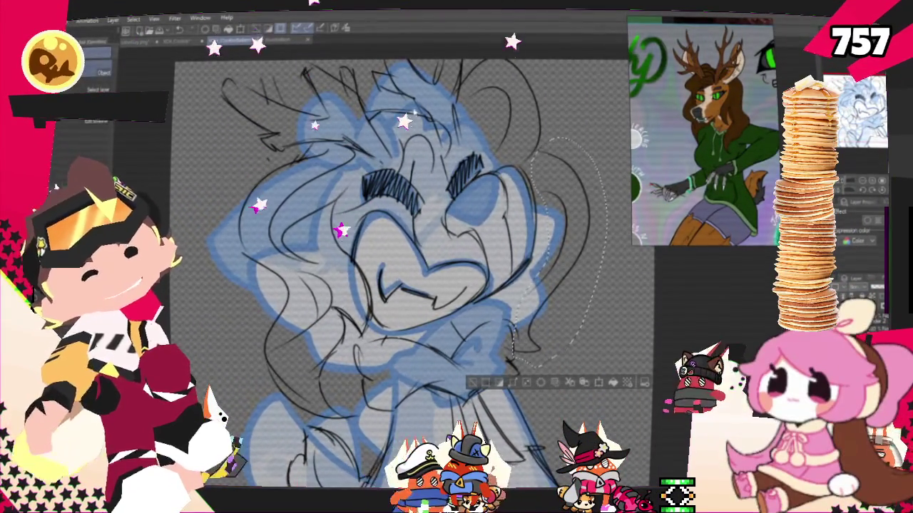
pyautogui.rightClick(554, 266)
pyautogui.click(621, 367)
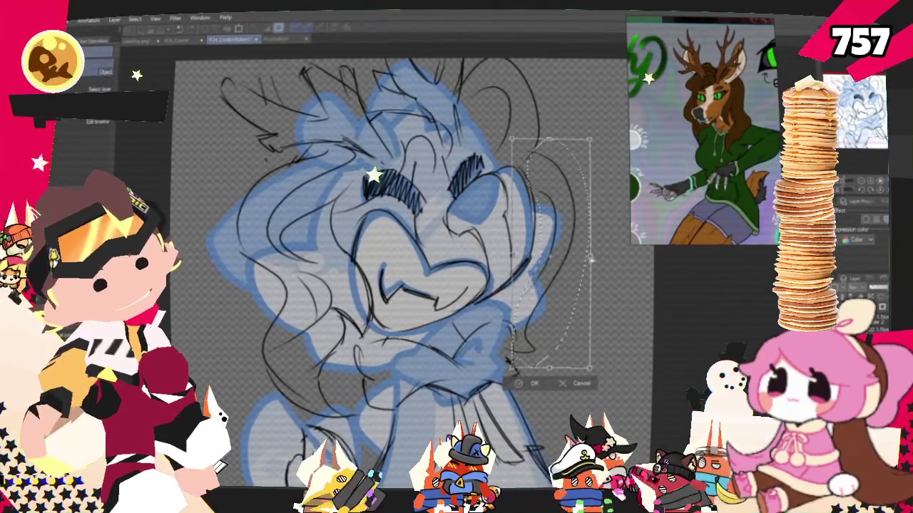
pyautogui.press('Return')
pyautogui.hotkey('ctrl', 'd')
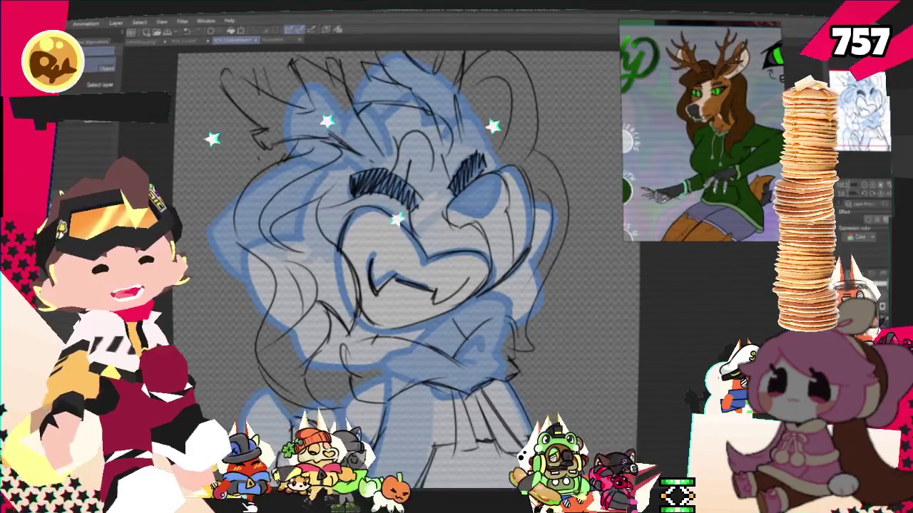
# - Switch between pen and pencil brushes and move the view closer on the face and muzzle
pyautogui.press('p')
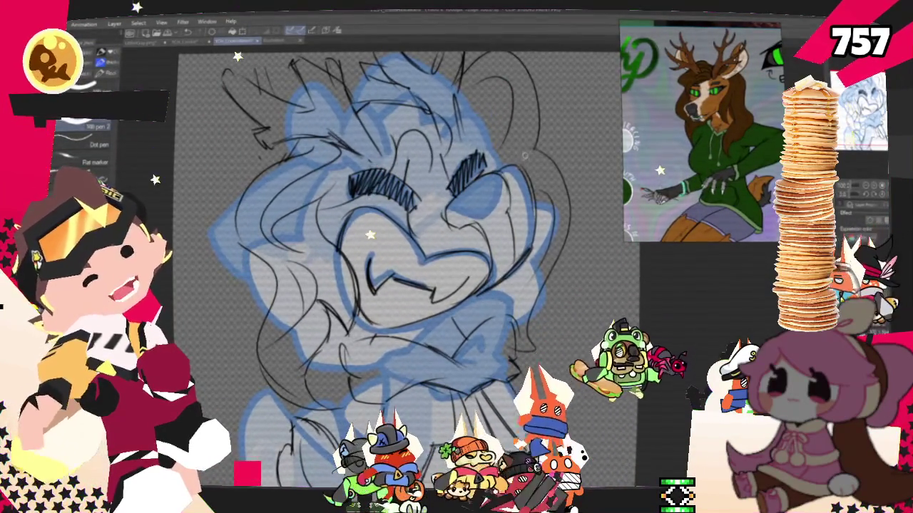
pyautogui.scroll(-2, 399, 264)
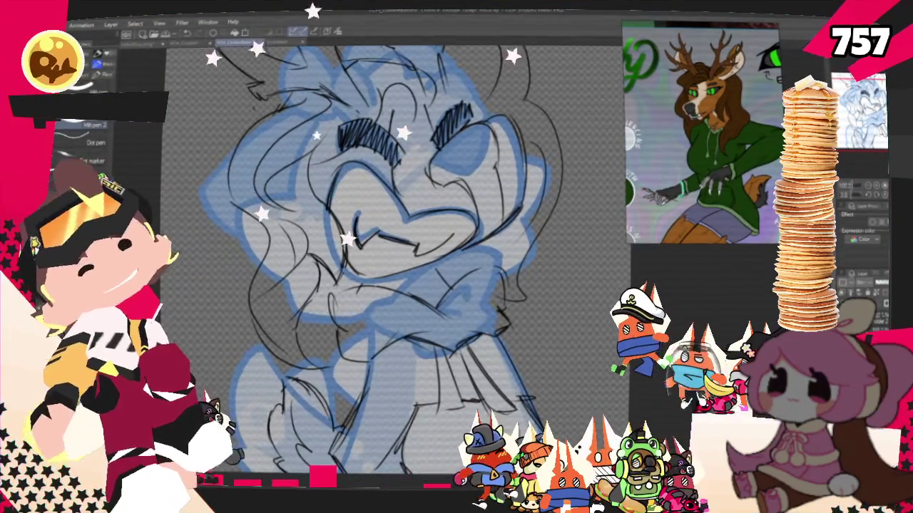
pyautogui.moveTo(399, 264)
pyautogui.mouseDown()
pyautogui.moveTo(343, 264)
pyautogui.moveTo(382, 207)
pyautogui.moveTo(474, 227)
pyautogui.moveTo(475, 283)
pyautogui.moveTo(449, 353)
pyautogui.mouseUp()
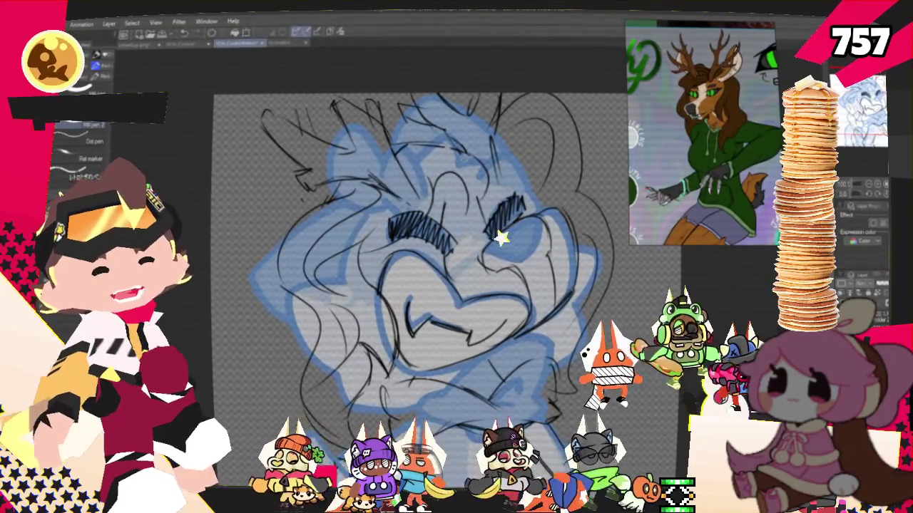
pyautogui.press('p')
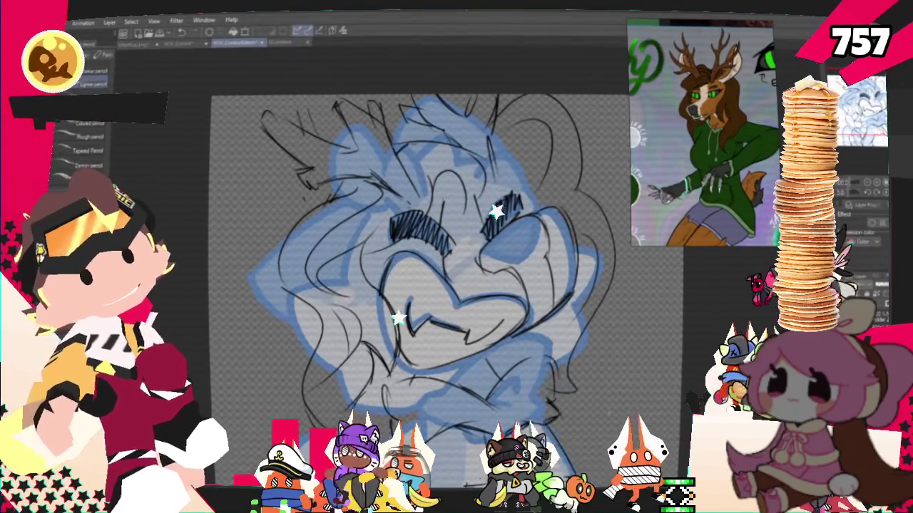
pyautogui.moveTo(420, 235); pyautogui.dragTo(385, 142)
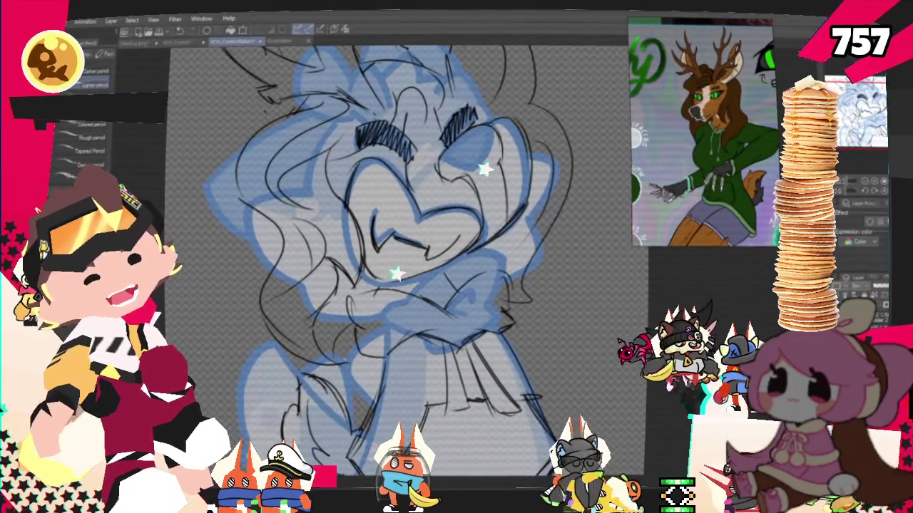
pyautogui.moveTo(420, 214)
pyautogui.mouseDown()
pyautogui.moveTo(449, 285)
pyautogui.moveTo(426, 310)
pyautogui.moveTo(427, 229)
pyautogui.mouseUp()
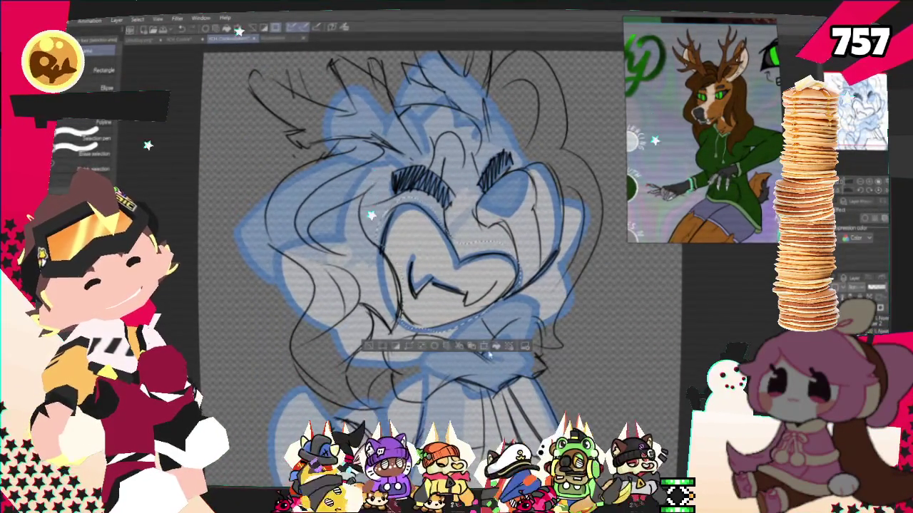
# - Transform the selected muzzle area, then nudge the view left and down
pyautogui.hotkey('ctrl', 't')
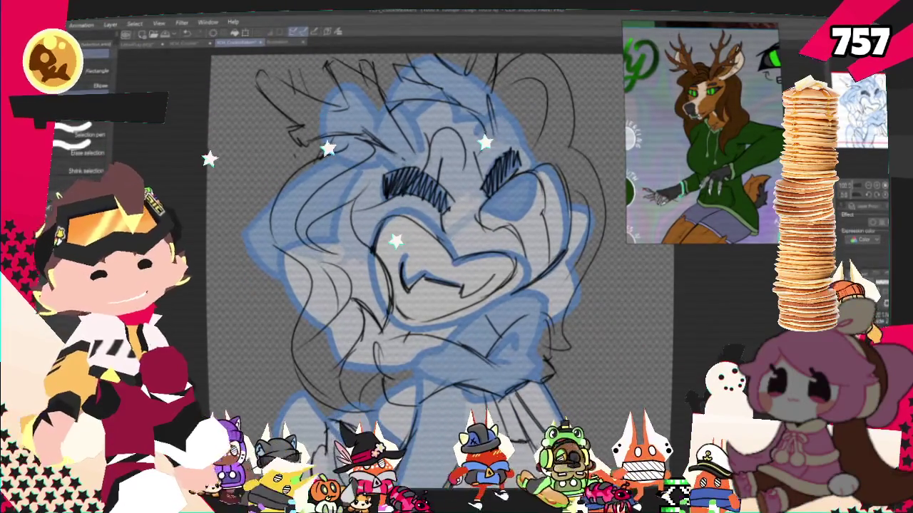
pyautogui.moveTo(413, 235); pyautogui.dragTo(398, 249)
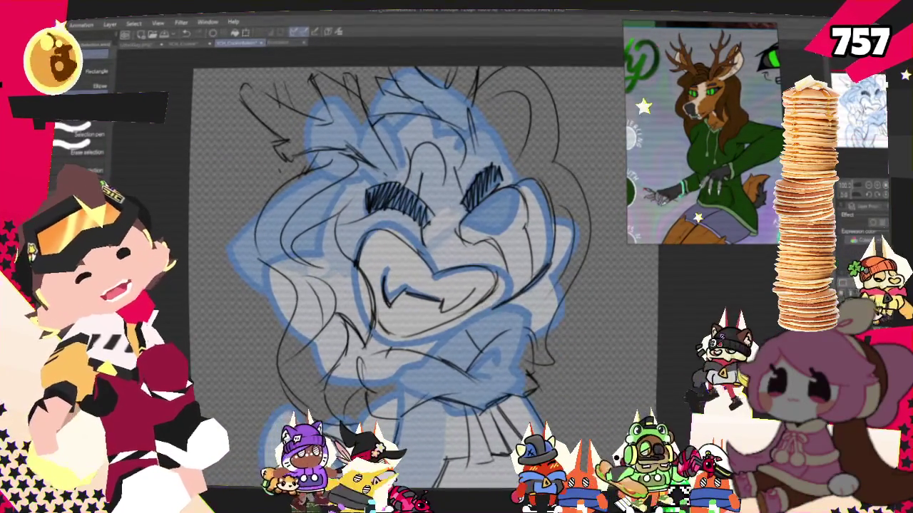
# - Return to the pencil brushes and tilt the canvas view to inspect the sketch
pyautogui.press('p')
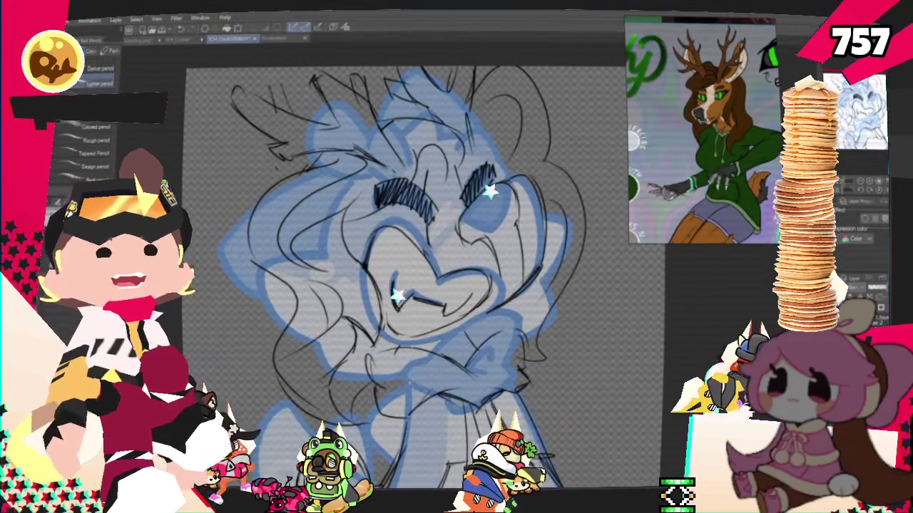
pyautogui.moveTo(428, 285); pyautogui.dragTo(428, 235)
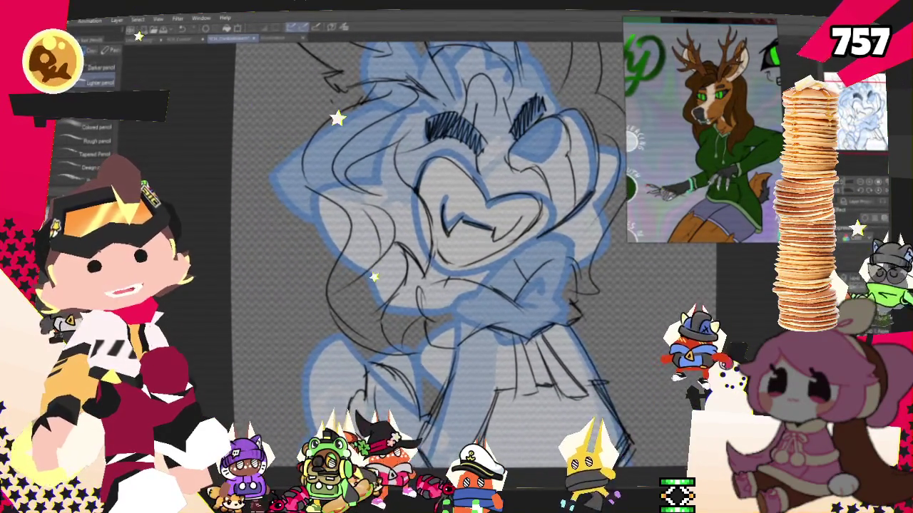
pyautogui.moveTo(428, 250)
pyautogui.mouseDown()
pyautogui.moveTo(456, 238)
pyautogui.moveTo(442, 243)
pyautogui.mouseUp()
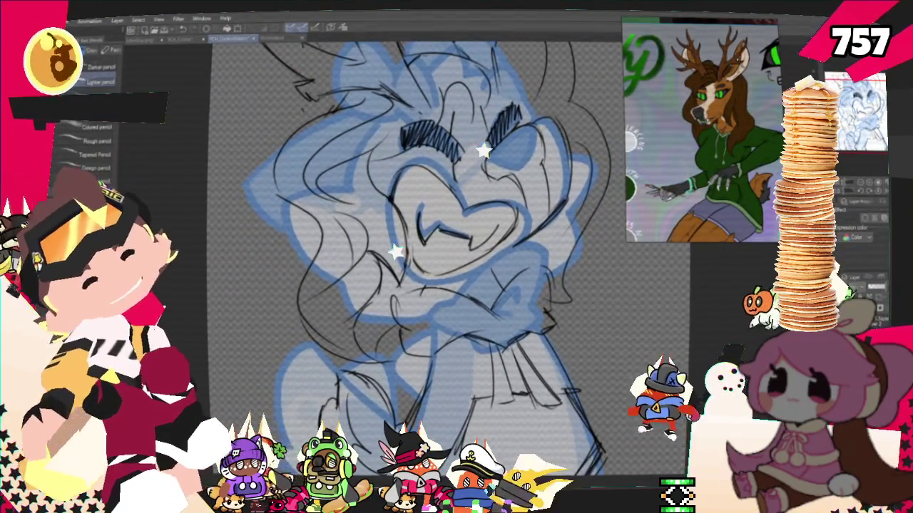
pyautogui.moveTo(442, 242); pyautogui.dragTo(428, 214)
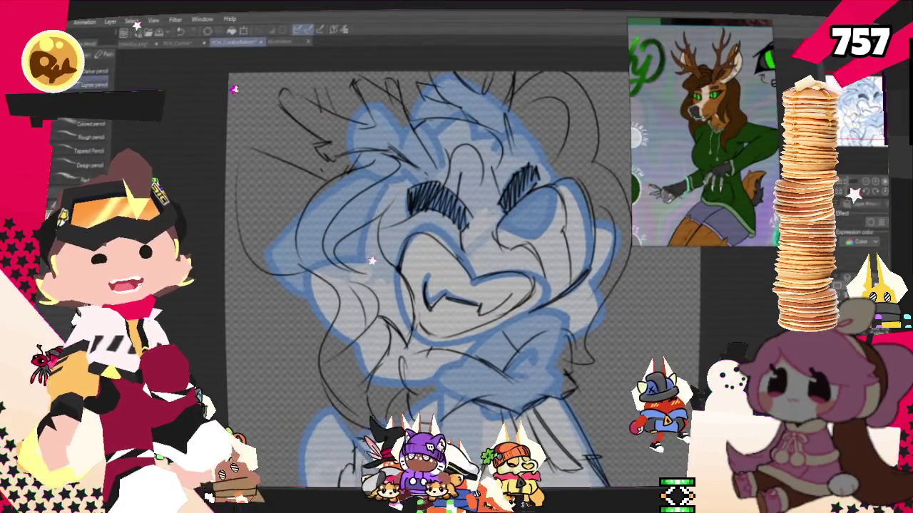
# - Pan the view down-left, then up and right across the deer's lower face
pyautogui.moveTo(428, 271); pyautogui.dragTo(407, 310)
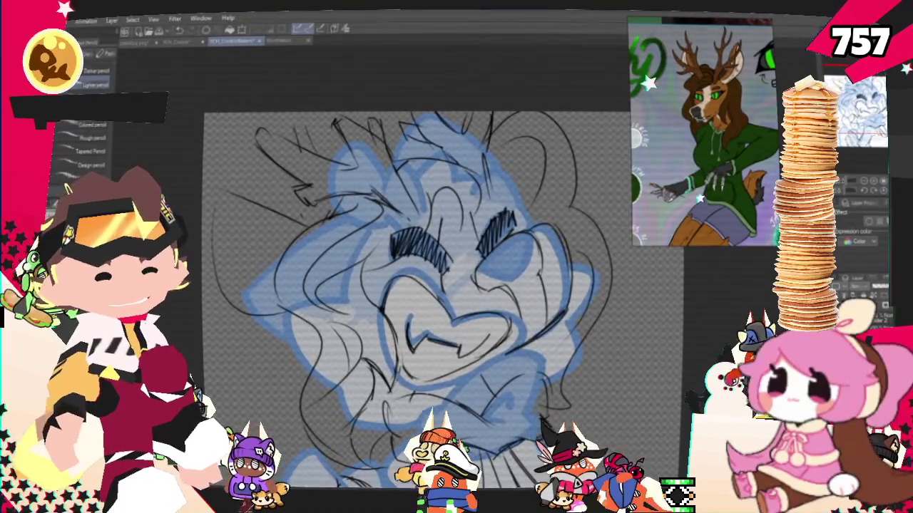
pyautogui.moveTo(406, 286); pyautogui.dragTo(388, 185)
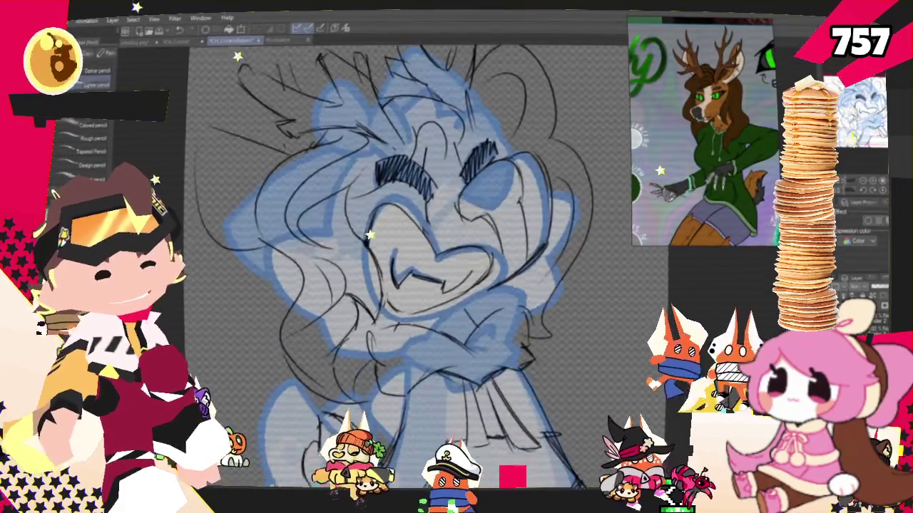
pyautogui.moveTo(399, 235)
pyautogui.mouseDown()
pyautogui.moveTo(449, 228)
pyautogui.moveTo(442, 207)
pyautogui.mouseUp()
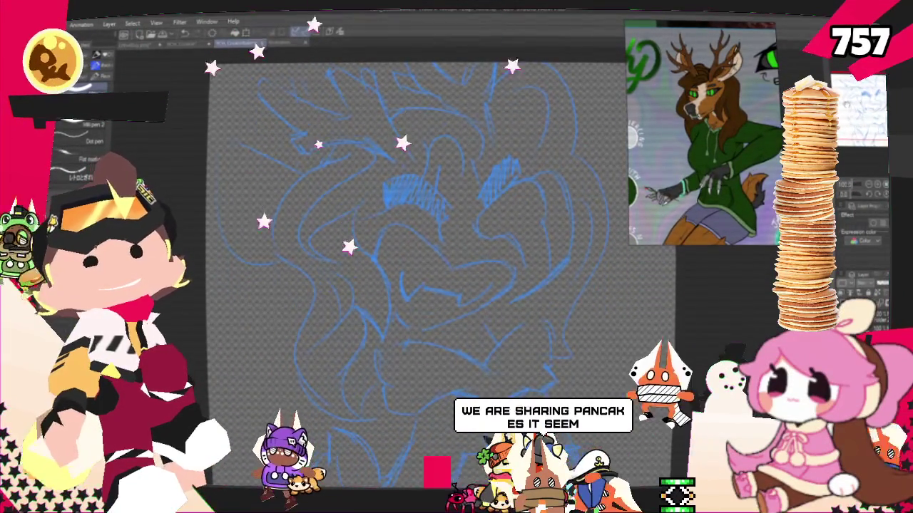
# - Ink trial black arcs beside the right eye, undoing each unsatisfying attempt
pyautogui.moveTo(413, 285); pyautogui.dragTo(392, 307)
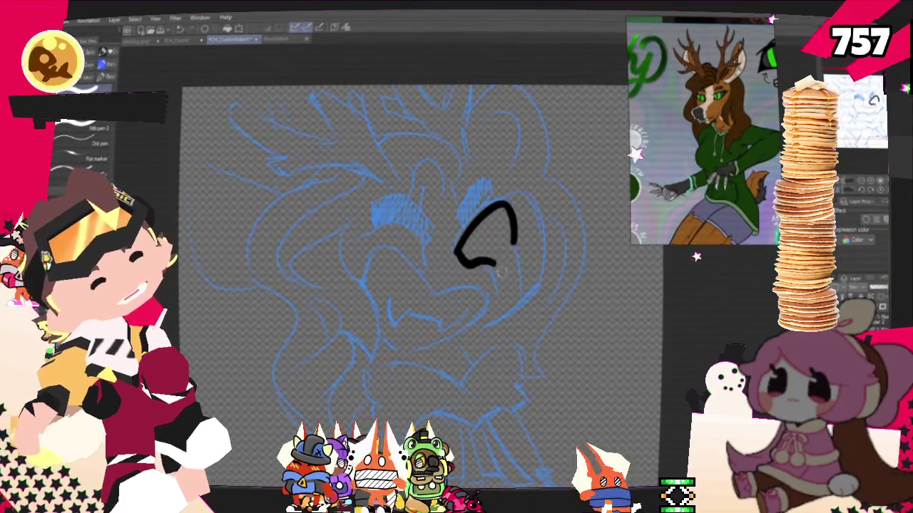
pyautogui.moveTo(460, 255); pyautogui.dragTo(501, 261)
pyautogui.hotkey('ctrl', 'z')
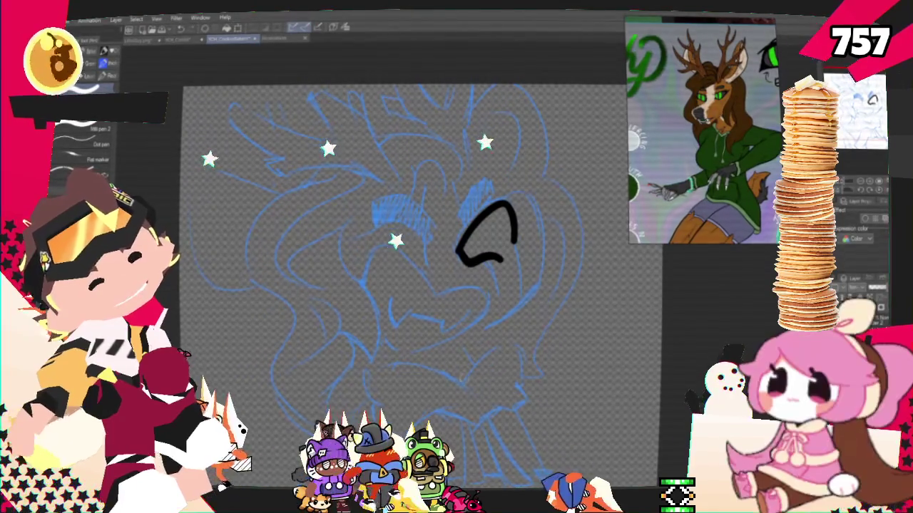
pyautogui.hotkey('ctrl', 'z')
pyautogui.moveTo(462, 246); pyautogui.dragTo(517, 320)
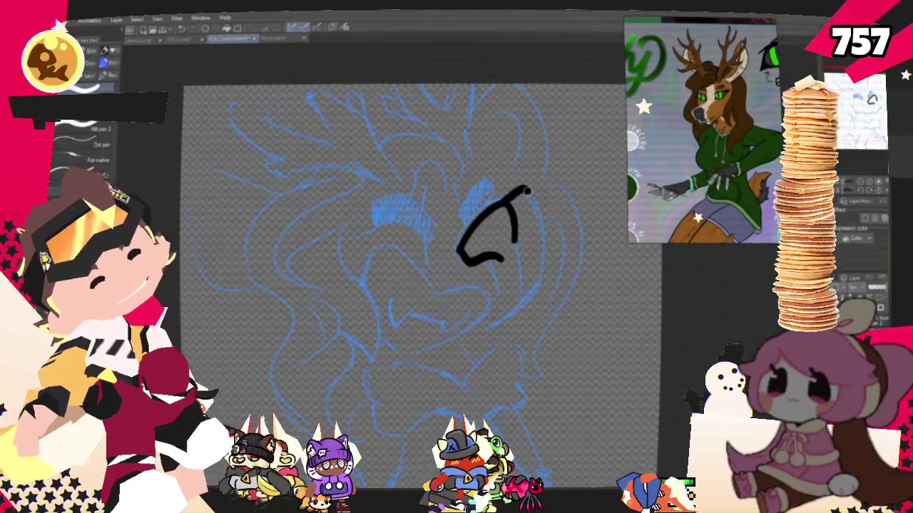
pyautogui.hotkey('ctrl', 'z')
pyautogui.moveTo(462, 245); pyautogui.dragTo(499, 324)
pyautogui.hotkey('ctrl', 'z')
pyautogui.moveTo(462, 246); pyautogui.dragTo(508, 308)
pyautogui.hotkey('ctrl', 'z')
# - Ink the final hooked curve beside the right eye sweeping down toward the muzzle
pyautogui.moveTo(500, 207)
pyautogui.mouseDown()
pyautogui.moveTo(539, 214)
pyautogui.moveTo(509, 307)
pyautogui.moveTo(536, 214)
pyautogui.moveTo(485, 325)
pyautogui.mouseUp()
pyautogui.hotkey('ctrl', 'z')
pyautogui.hotkey('ctrl', 'z')
pyautogui.moveTo(499, 207)
pyautogui.mouseDown()
pyautogui.moveTo(489, 316)
pyautogui.moveTo(519, 243)
pyautogui.moveTo(513, 313)
pyautogui.mouseUp()
pyautogui.hotkey('ctrl', 'z')
pyautogui.hotkey('ctrl', 'z')
pyautogui.moveTo(499, 207)
pyautogui.mouseDown()
pyautogui.moveTo(485, 321)
pyautogui.moveTo(519, 242)
pyautogui.mouseUp()
pyautogui.hotkey('ctrl', 'z')
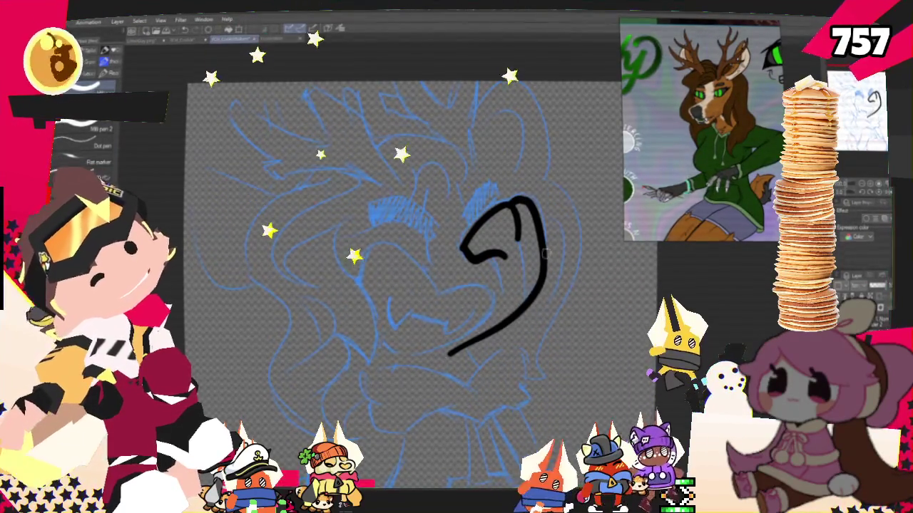
pyautogui.hotkey('ctrl', 'z')
pyautogui.moveTo(502, 214); pyautogui.dragTo(463, 349)
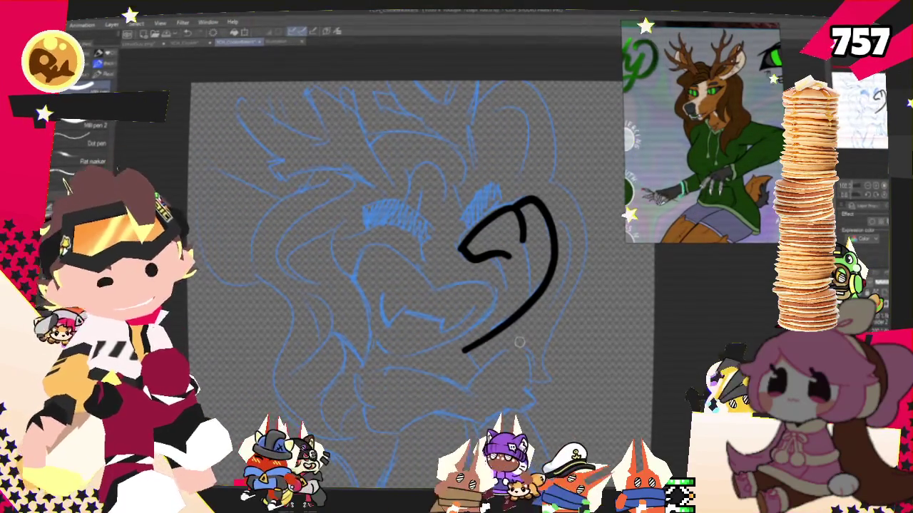
pyautogui.hotkey('ctrl', 'z')
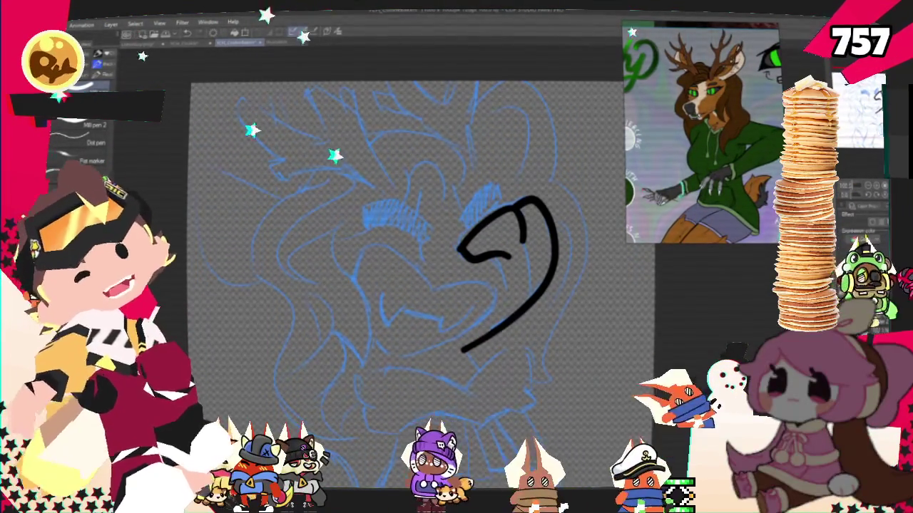
pyautogui.hotkey('ctrl', 'y')
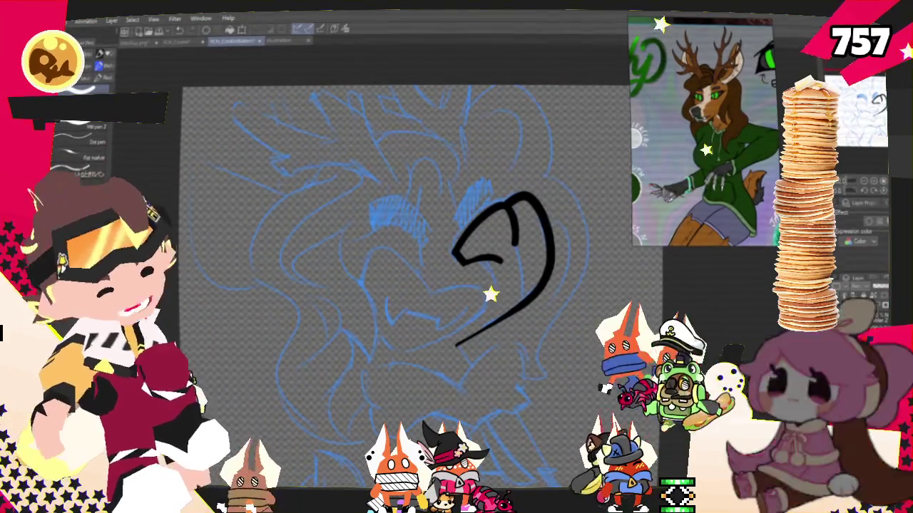
pyautogui.moveTo(501, 237)
pyautogui.mouseDown()
pyautogui.moveTo(533, 273)
pyautogui.moveTo(577, 257)
pyautogui.moveTo(581, 237)
pyautogui.moveTo(574, 254)
pyautogui.mouseUp()
# - Ink an arched loop on the muzzle's left side, remove its stray tail, and add a small inner stroke
pyautogui.moveTo(448, 345); pyautogui.dragTo(496, 294)
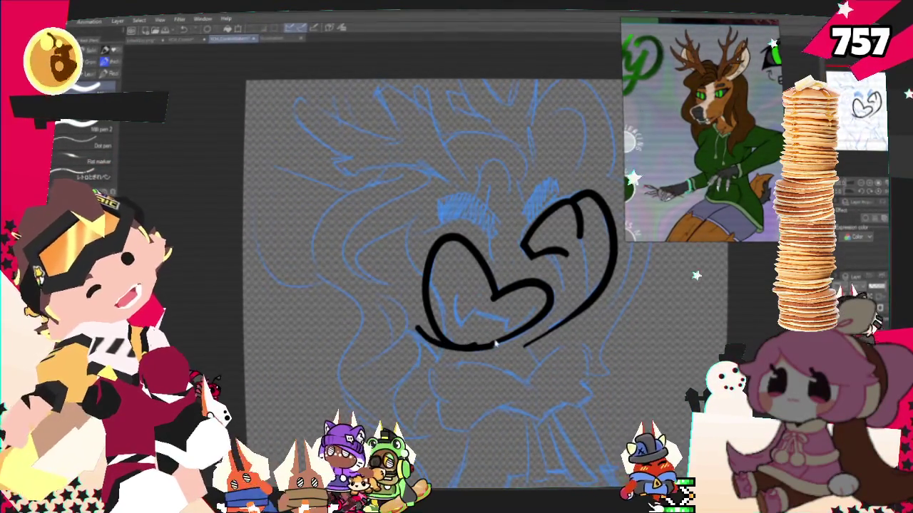
pyautogui.hotkey('ctrl', 'z')
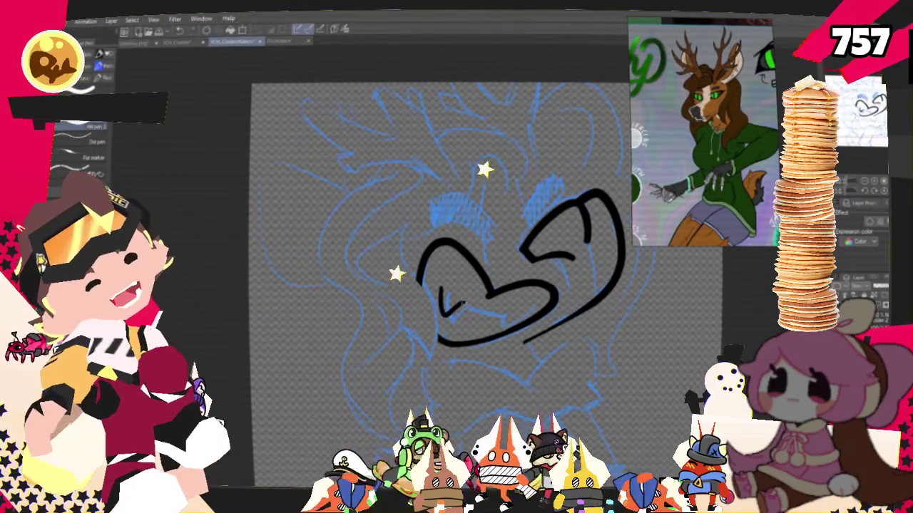
pyautogui.moveTo(442, 287); pyautogui.dragTo(462, 301)
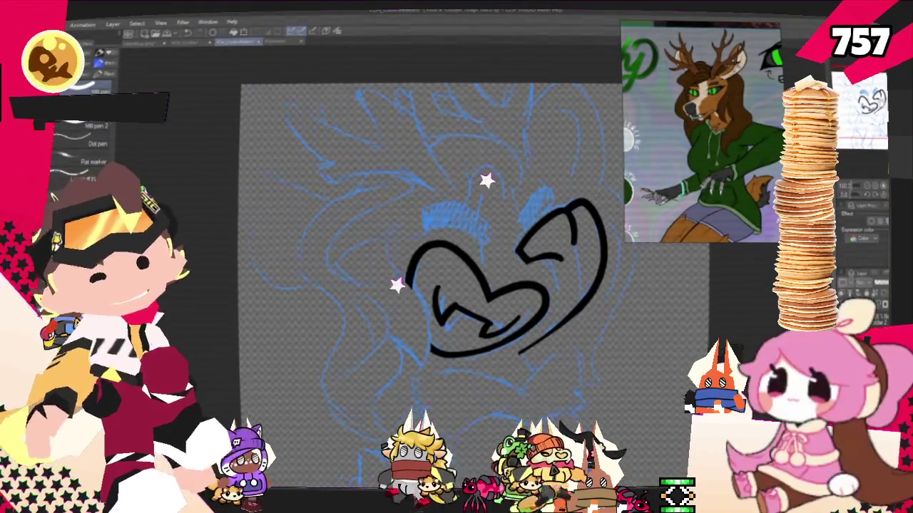
# - Ink the left cheek lines and a short muzzle stroke, then thick black brows above both eyes
pyautogui.moveTo(393, 268); pyautogui.dragTo(410, 394)
pyautogui.hotkey('ctrl', 'z')
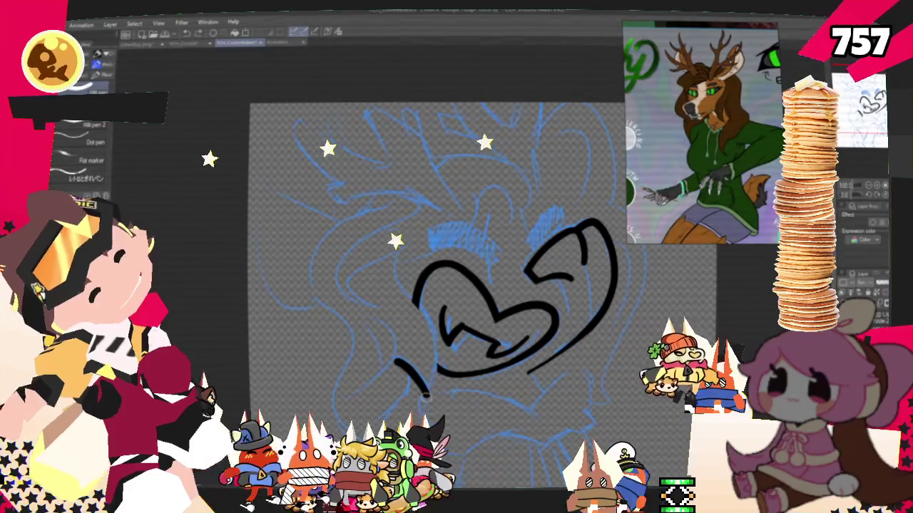
pyautogui.moveTo(431, 396); pyautogui.dragTo(412, 322)
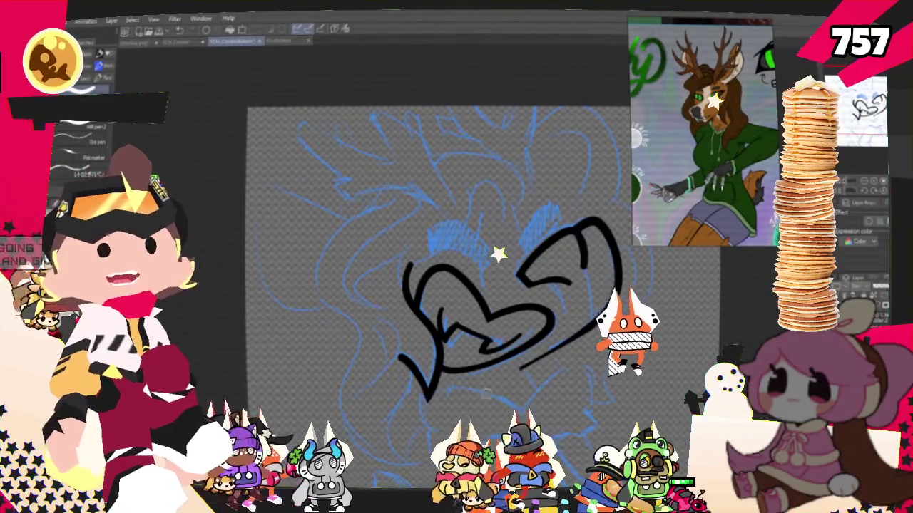
pyautogui.scroll(2, 427, 401)
pyautogui.scroll(2, 435, 236)
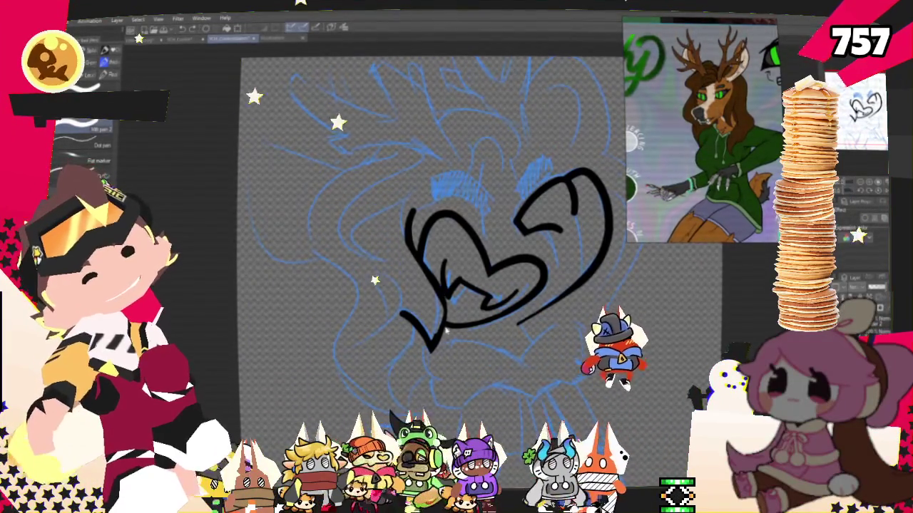
pyautogui.hotkey('ctrl', 'z')
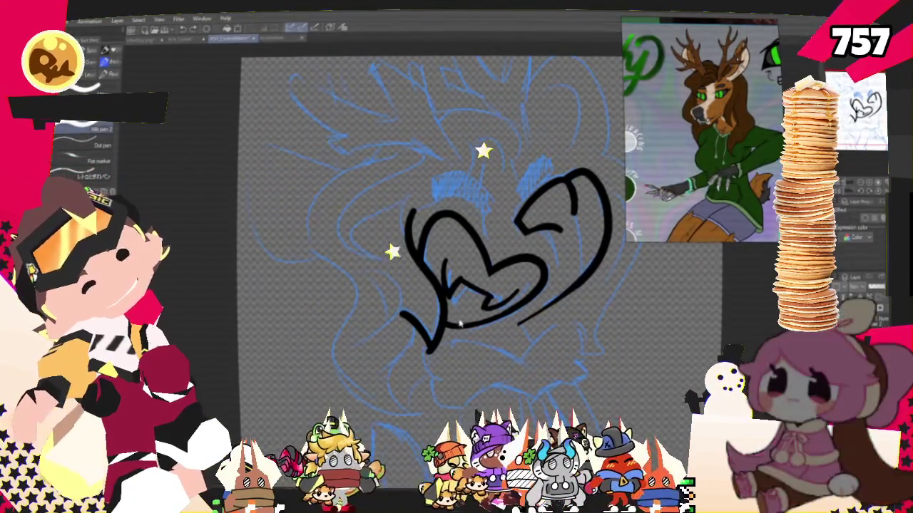
pyautogui.moveTo(487, 302); pyautogui.dragTo(503, 296)
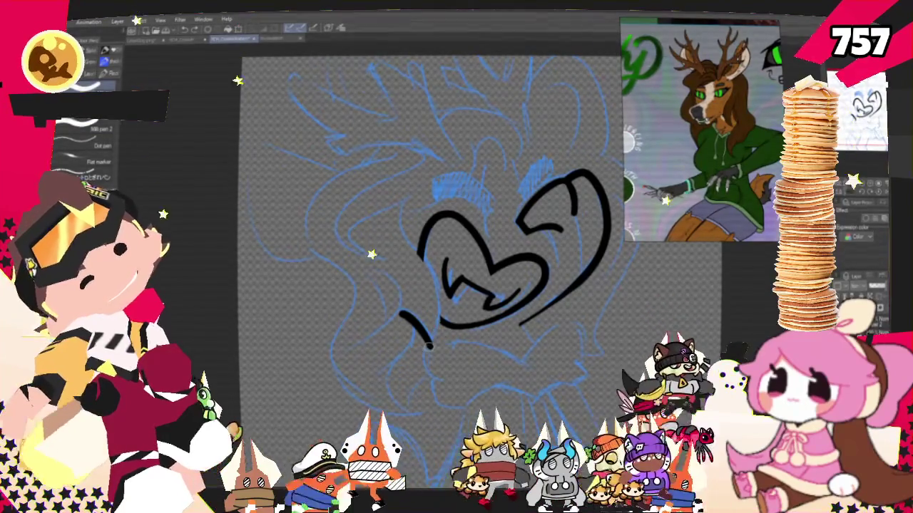
pyautogui.moveTo(403, 208); pyautogui.dragTo(432, 346)
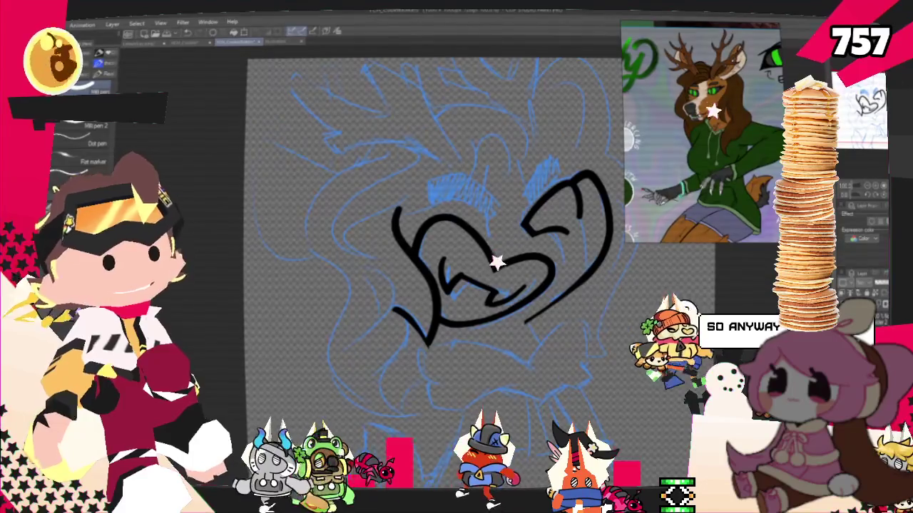
pyautogui.moveTo(467, 257); pyautogui.dragTo(496, 250)
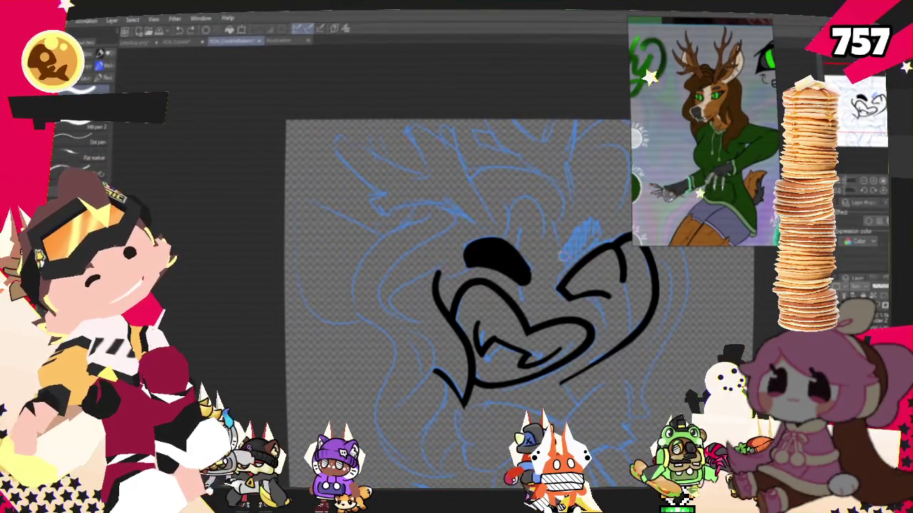
pyautogui.moveTo(564, 258)
pyautogui.mouseDown()
pyautogui.moveTo(578, 228)
pyautogui.moveTo(571, 260)
pyautogui.mouseUp()
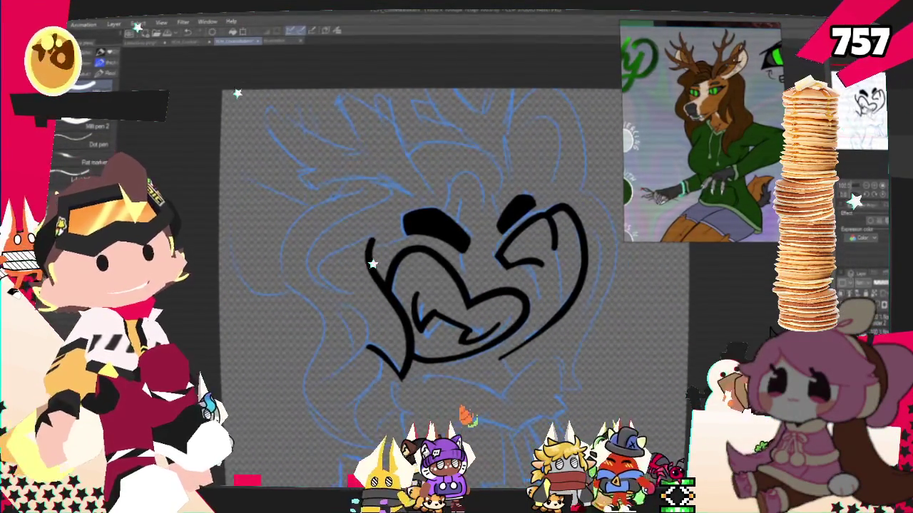
# - Draw a small arch above the brows and a large arc forming the top of the head
pyautogui.moveTo(442, 317); pyautogui.dragTo(459, 289)
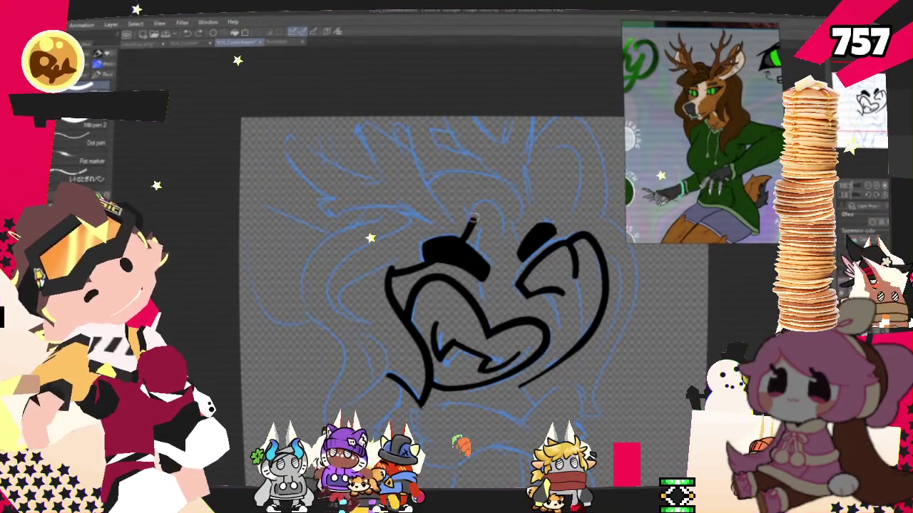
pyautogui.moveTo(465, 234); pyautogui.dragTo(508, 230)
pyautogui.moveTo(415, 190); pyautogui.dragTo(515, 227)
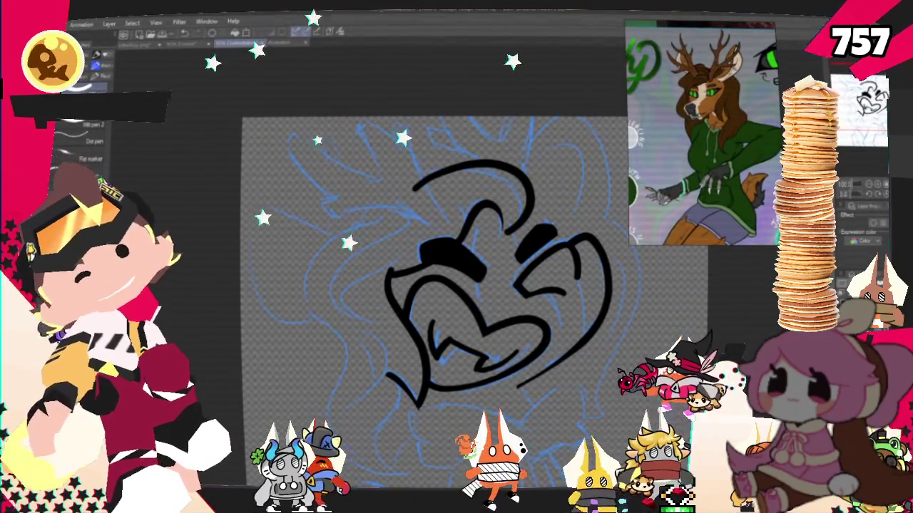
pyautogui.moveTo(501, 225); pyautogui.dragTo(494, 265)
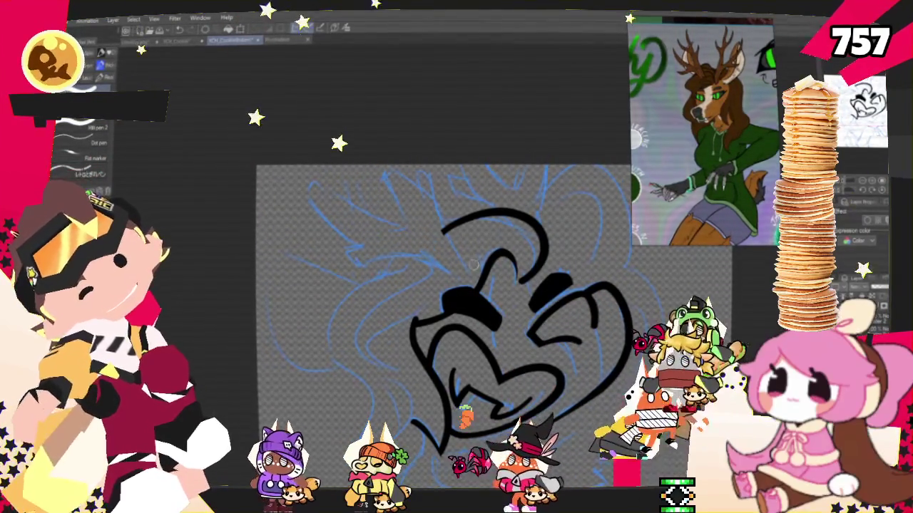
# - Connect the head arc down to the face and draw an antler line rising upward with a hooked tip
pyautogui.moveTo(443, 230); pyautogui.dragTo(467, 270)
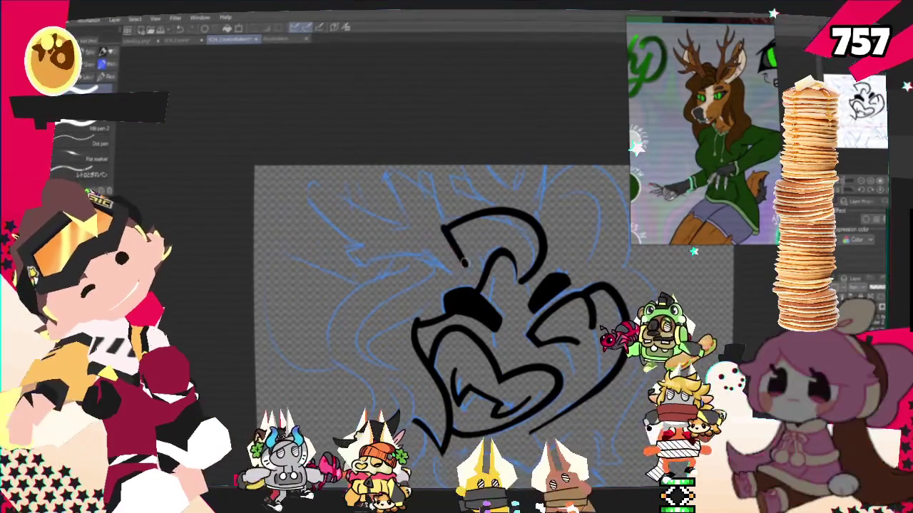
pyautogui.moveTo(426, 182); pyautogui.dragTo(448, 232)
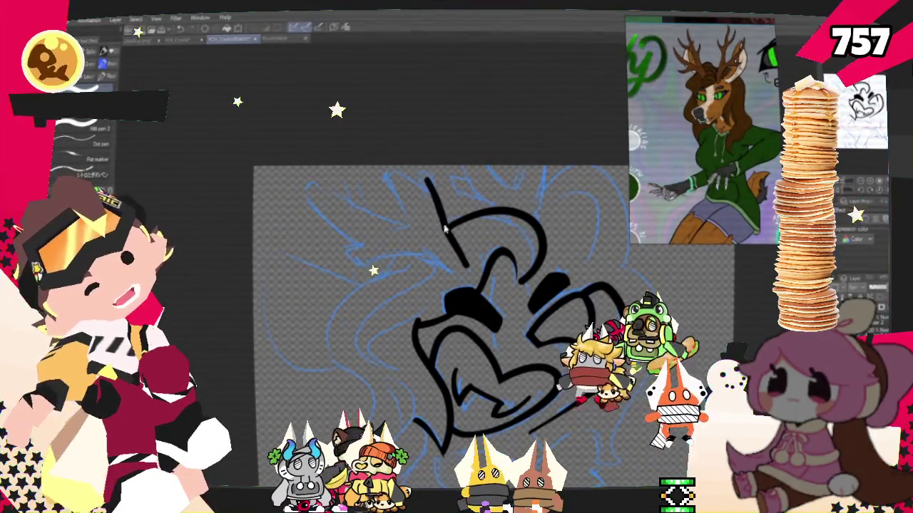
pyautogui.moveTo(420, 188); pyautogui.dragTo(430, 187)
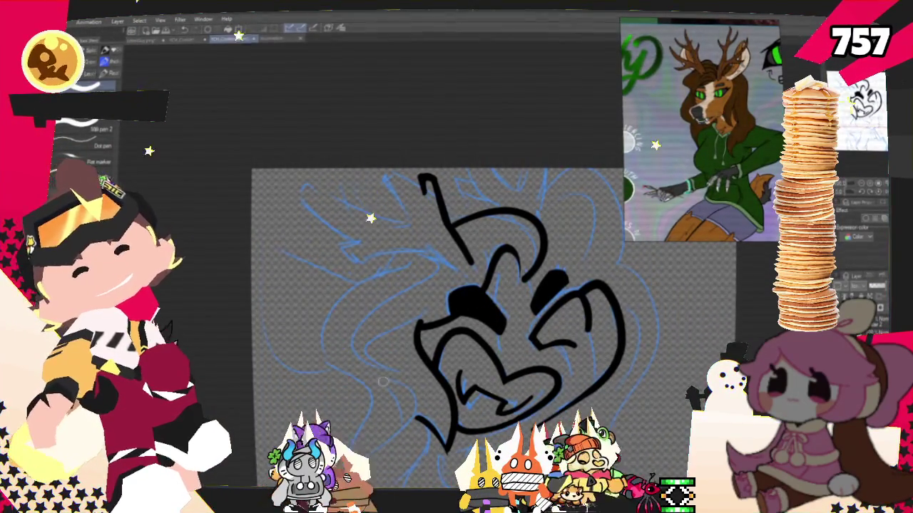
pyautogui.moveTo(371, 257); pyautogui.dragTo(350, 286)
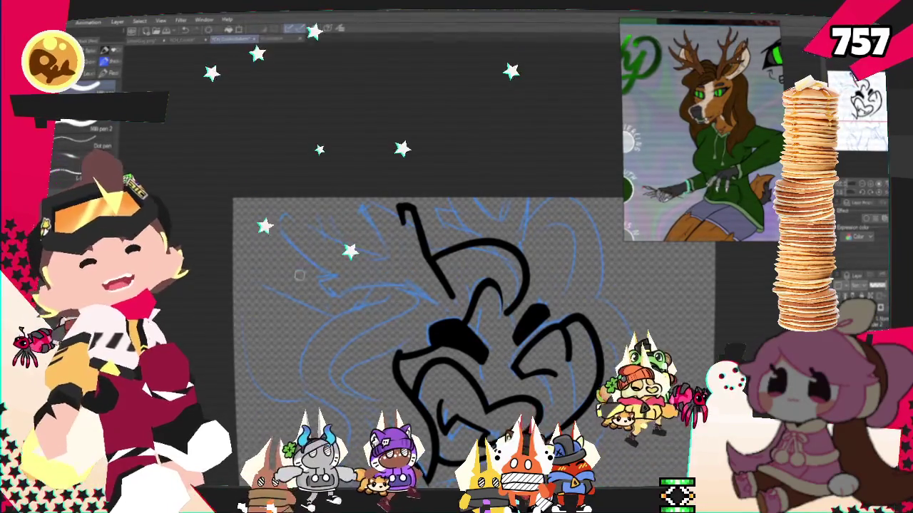
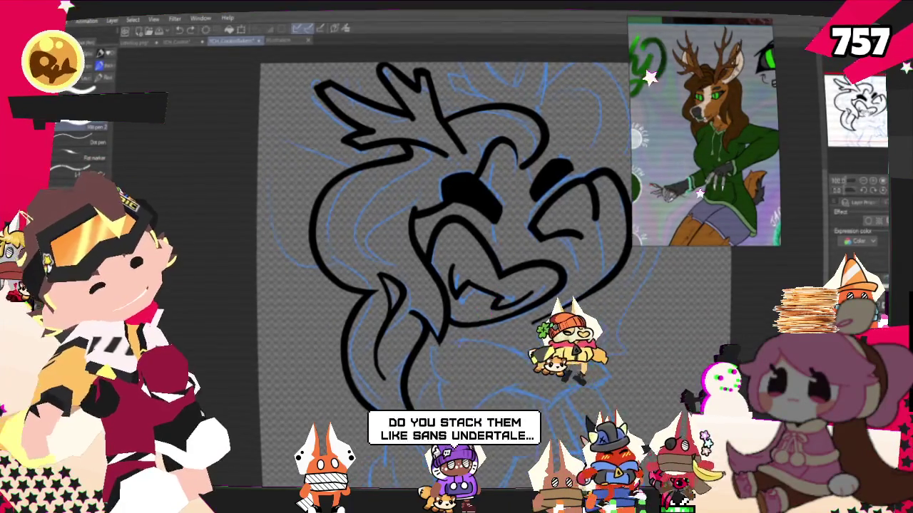
# - Ink a curved stroke just left of the deer's grinning mouth
pyautogui.moveTo(427, 250); pyautogui.dragTo(414, 307)
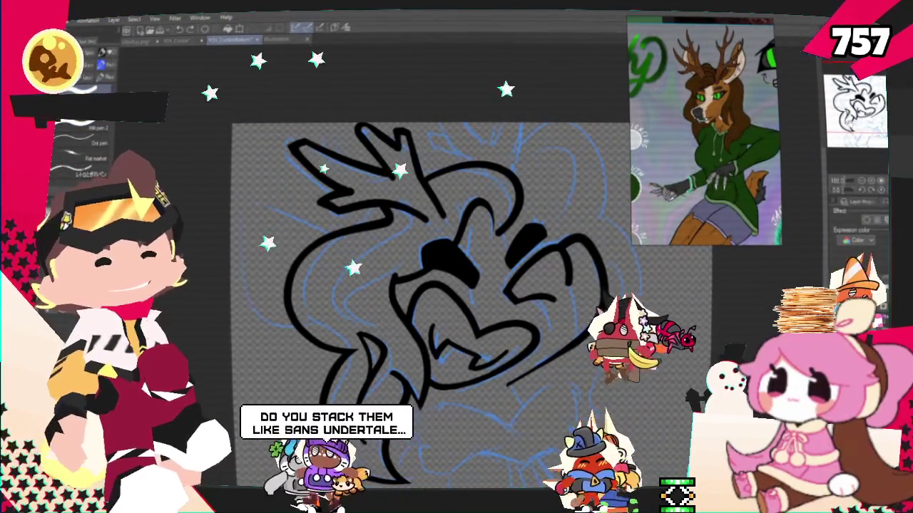
pyautogui.moveTo(428, 250); pyautogui.dragTo(478, 275)
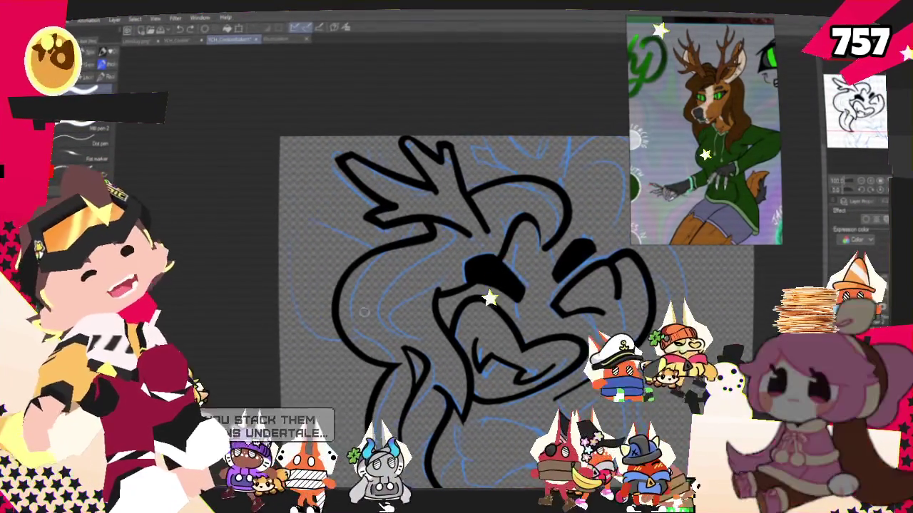
pyautogui.moveTo(438, 293); pyautogui.dragTo(430, 319)
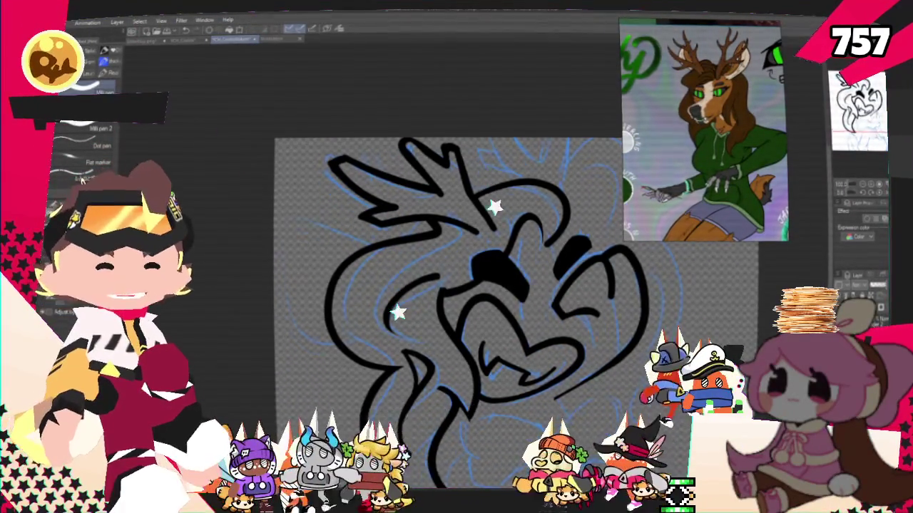
pyautogui.scroll(3, 447, 388)
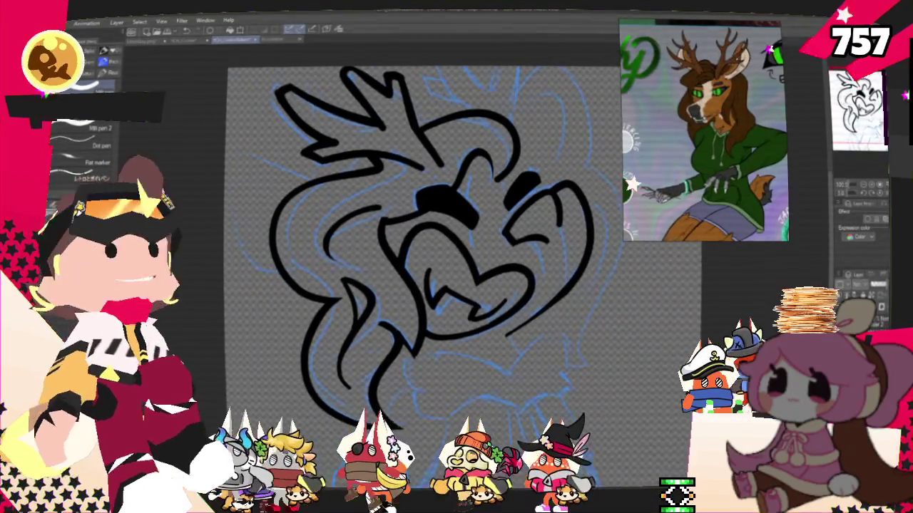
pyautogui.moveTo(414, 229); pyautogui.dragTo(456, 285)
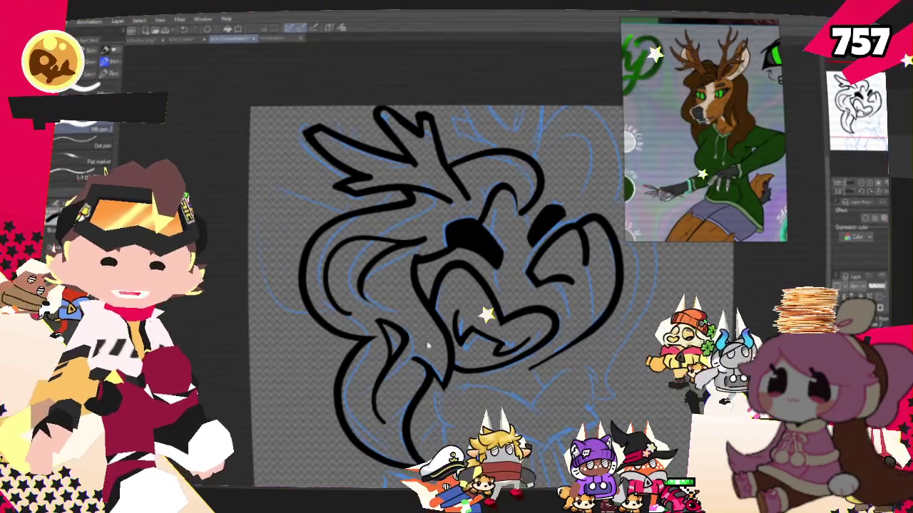
# - Ink a short antler stroke near the top of the head, then undo the stray stroke
pyautogui.scroll(-2, 430, 362)
pyautogui.scroll(-1, 431, 361)
pyautogui.scroll(2, 465, 240)
pyautogui.scroll(1, 464, 240)
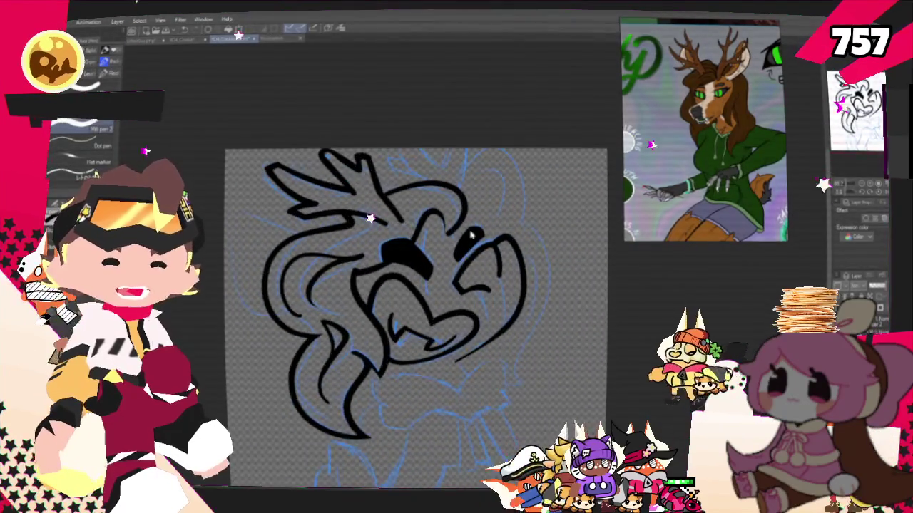
pyautogui.scroll(1, 465, 240)
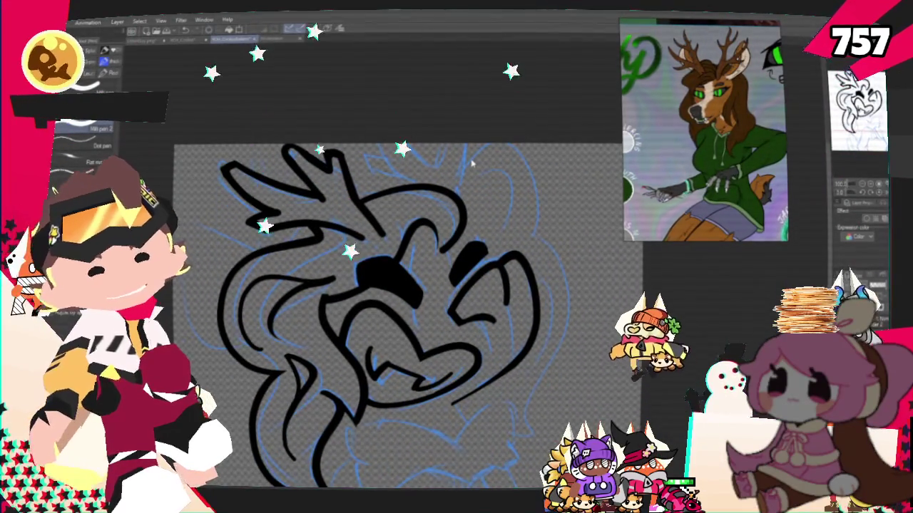
pyautogui.scroll(1, 484, 175)
pyautogui.scroll(1, 494, 278)
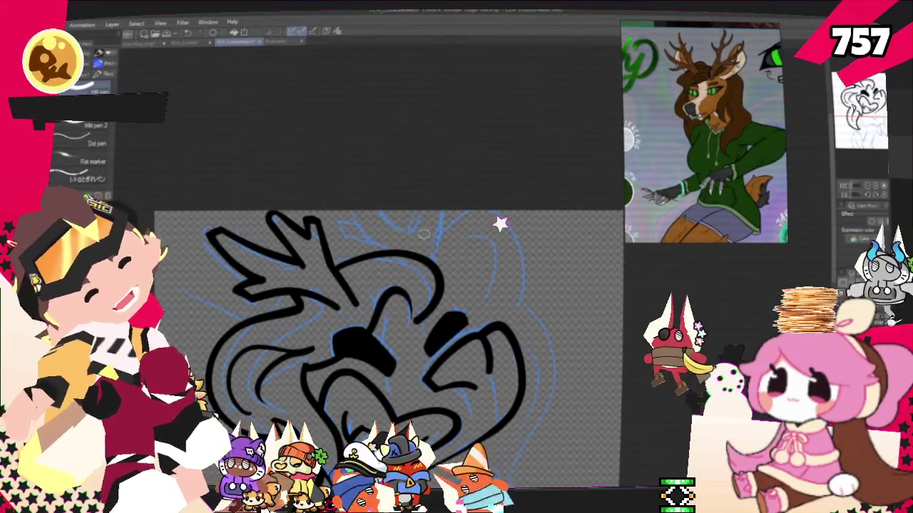
pyautogui.moveTo(414, 237); pyautogui.dragTo(457, 227)
pyautogui.hotkey('ctrl', 'z')
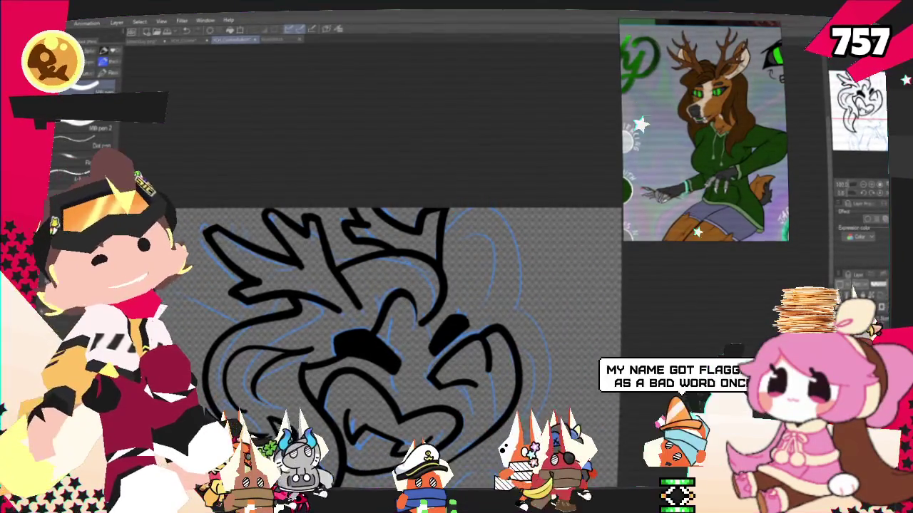
pyautogui.scroll(-5, 399, 285)
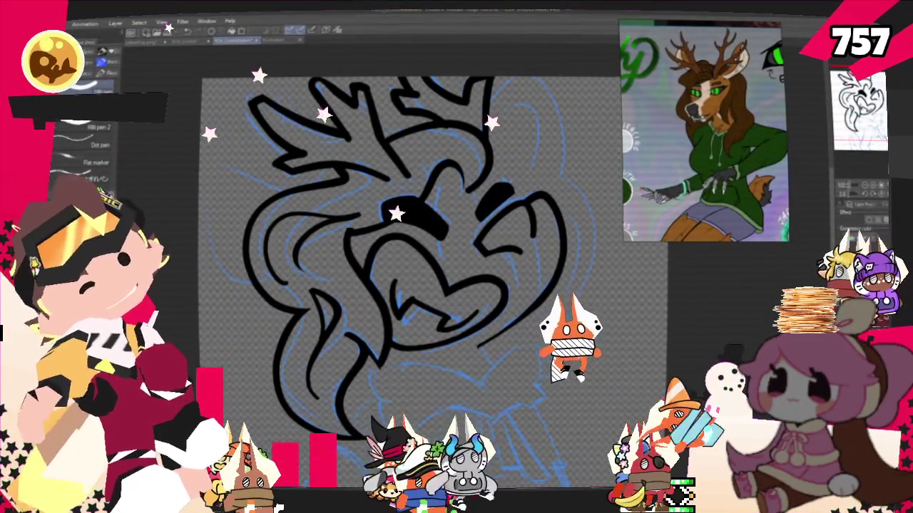
# - Draw the large pointed left ear outline extending from the left side of the head
pyautogui.moveTo(399, 285); pyautogui.dragTo(435, 303)
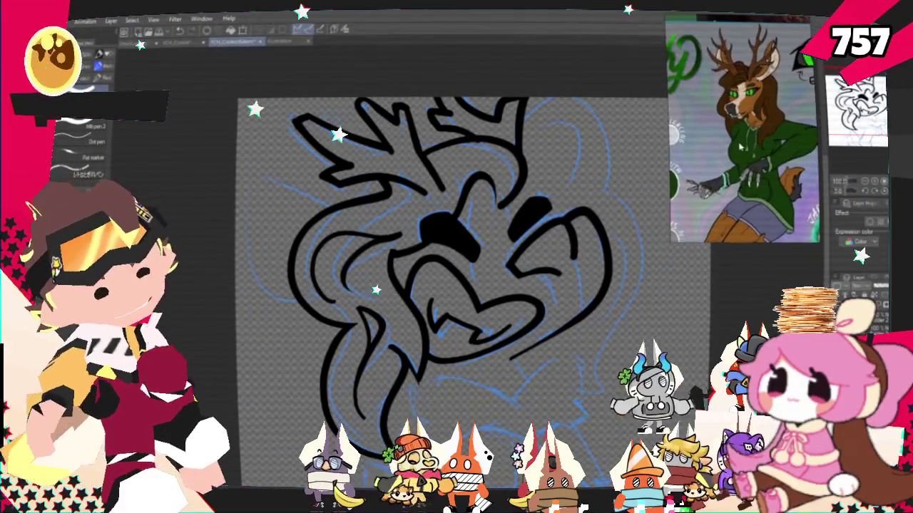
pyautogui.scroll(-2, 462, 314)
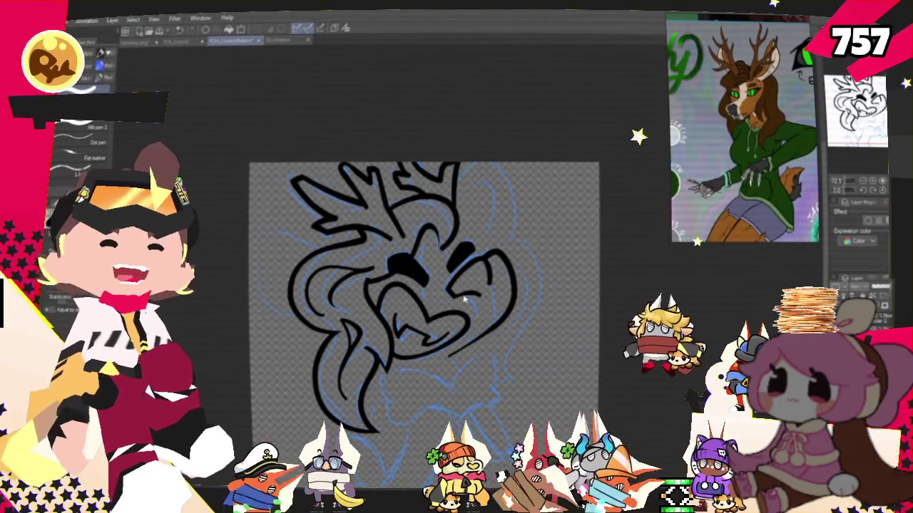
pyautogui.moveTo(463, 298); pyautogui.dragTo(478, 290)
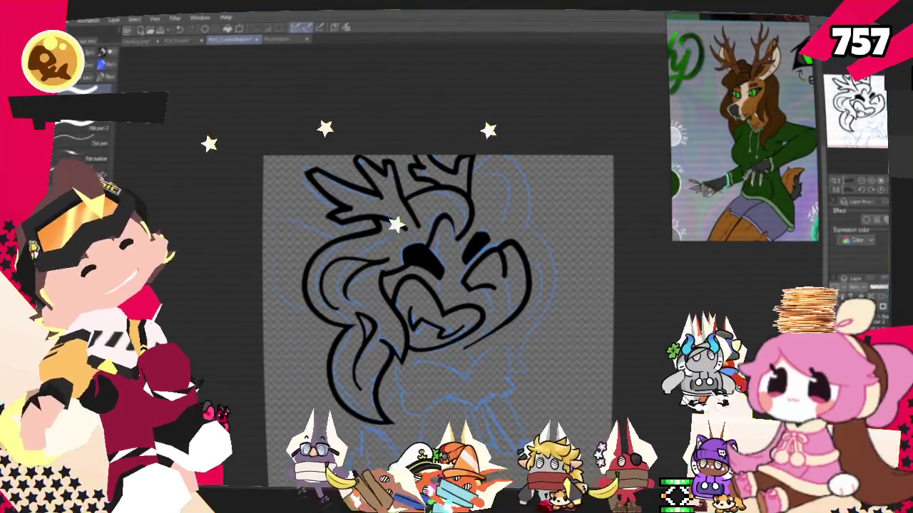
pyautogui.scroll(2, 436, 300)
pyautogui.scroll(1, 436, 299)
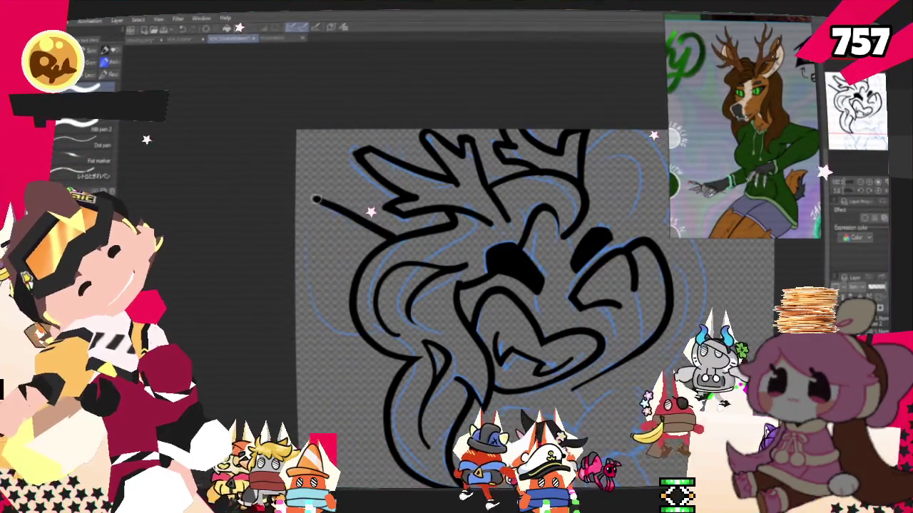
pyautogui.moveTo(390, 232); pyautogui.dragTo(303, 205)
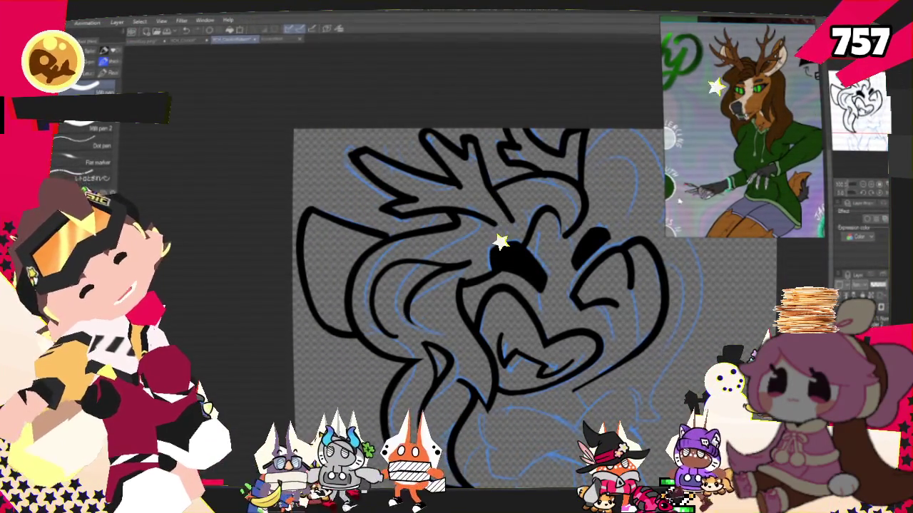
# - Ink the line across the lower mouth, redrawing it once, and the stroke along the chin bottom
pyautogui.moveTo(501, 237); pyautogui.dragTo(627, 240)
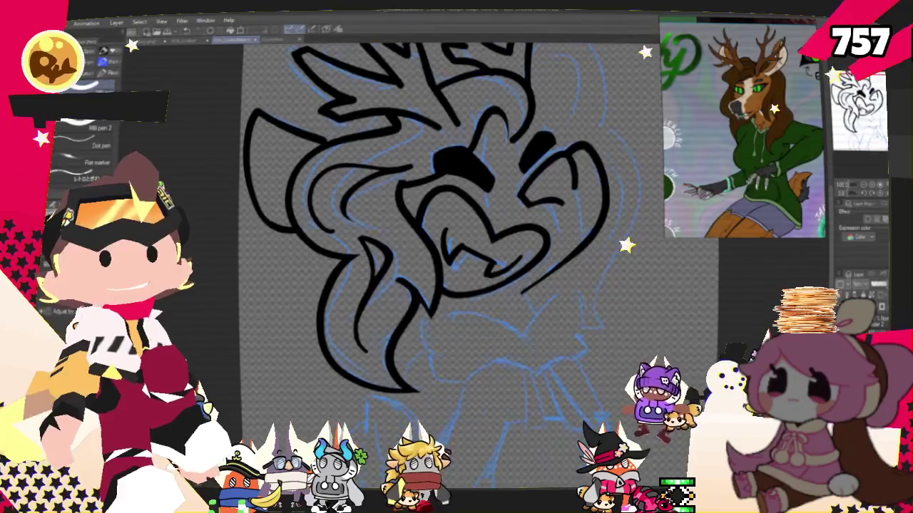
pyautogui.moveTo(456, 235); pyautogui.dragTo(470, 214)
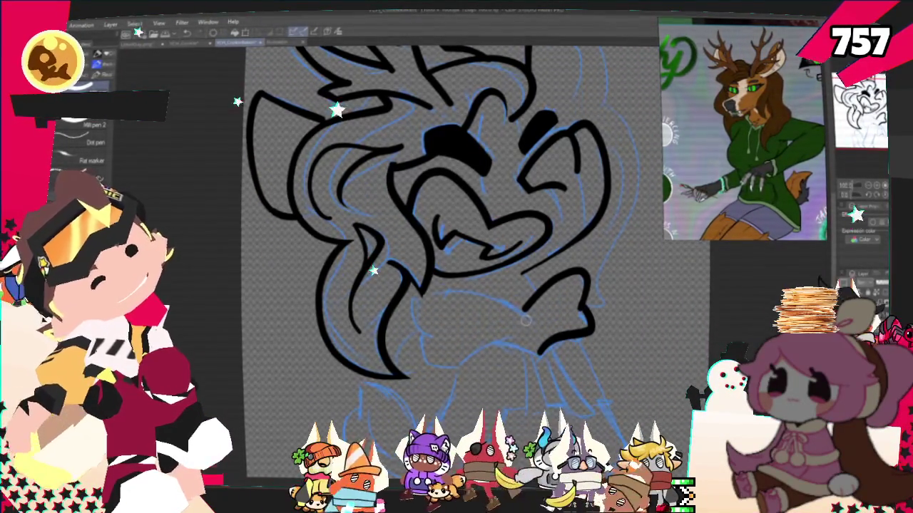
pyautogui.moveTo(532, 320); pyautogui.dragTo(417, 291)
pyautogui.hotkey('ctrl', 'z')
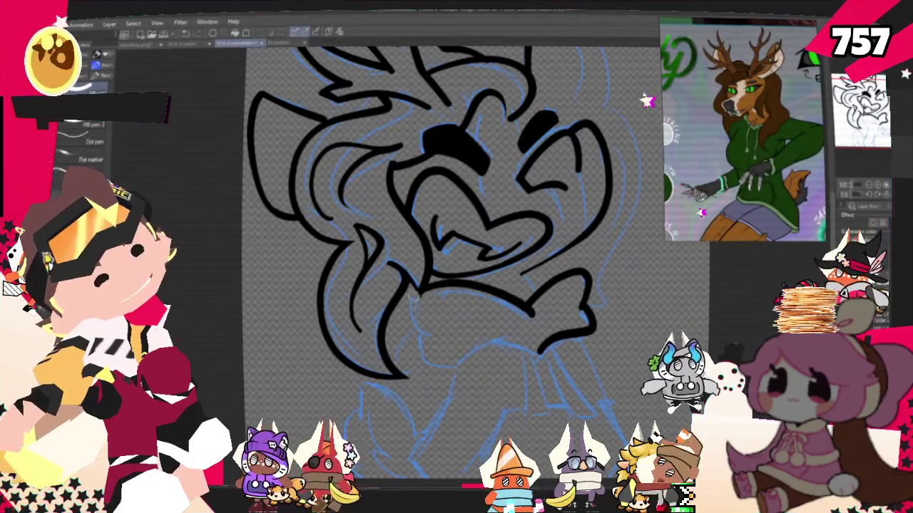
pyautogui.moveTo(526, 316); pyautogui.dragTo(421, 294)
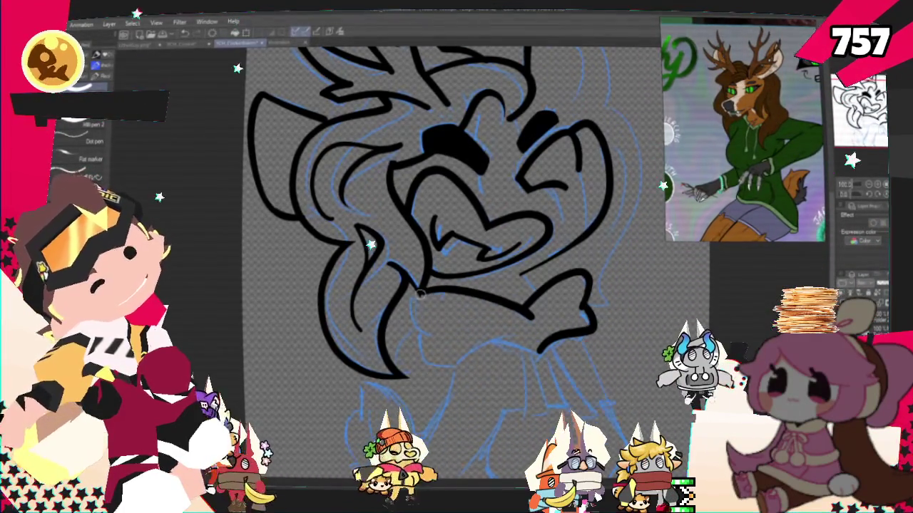
pyautogui.moveTo(426, 363); pyautogui.dragTo(467, 350)
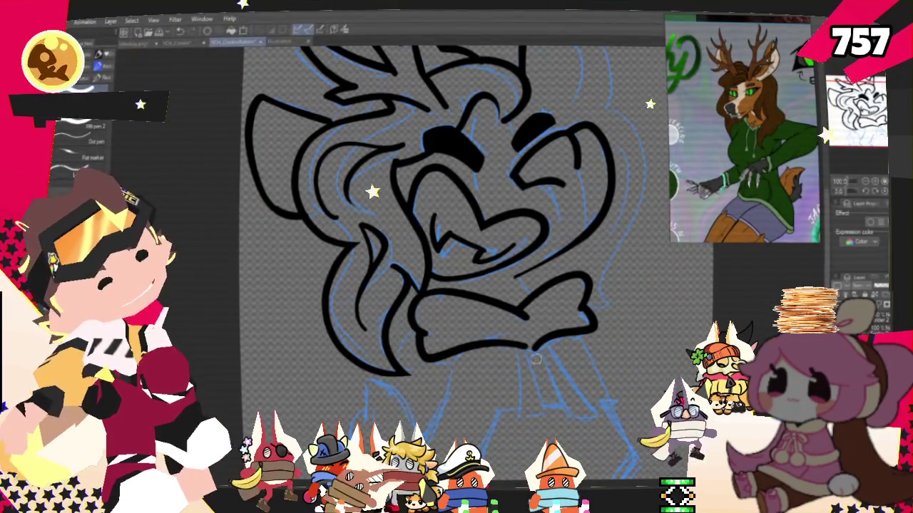
# - Ink the curved line below the face, redoing it until the bottom hook is compact
pyautogui.scroll(-3, 385, 412)
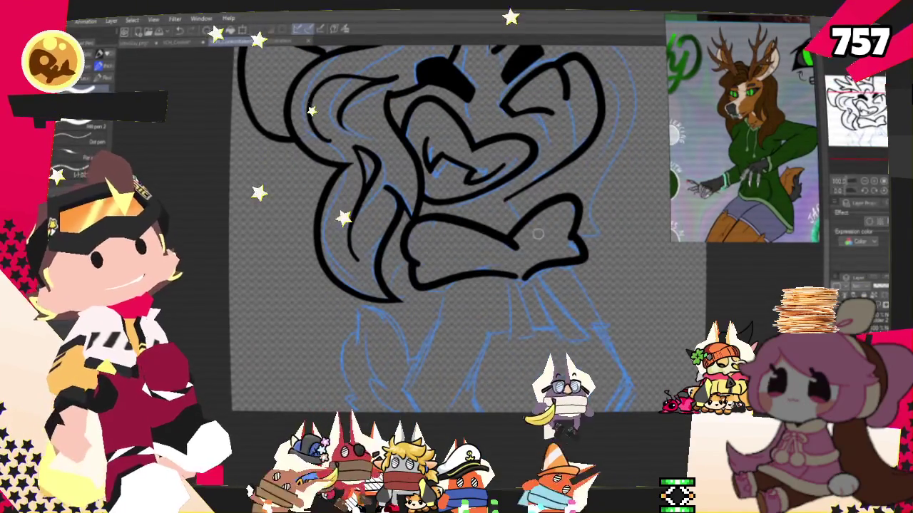
pyautogui.scroll(-2, 385, 412)
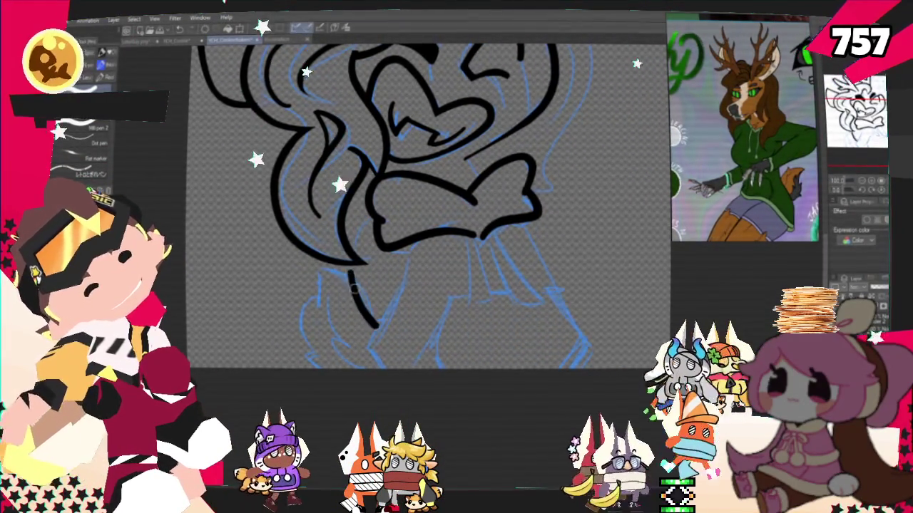
pyautogui.moveTo(372, 327)
pyautogui.mouseDown()
pyautogui.moveTo(337, 279)
pyautogui.moveTo(312, 362)
pyautogui.mouseUp()
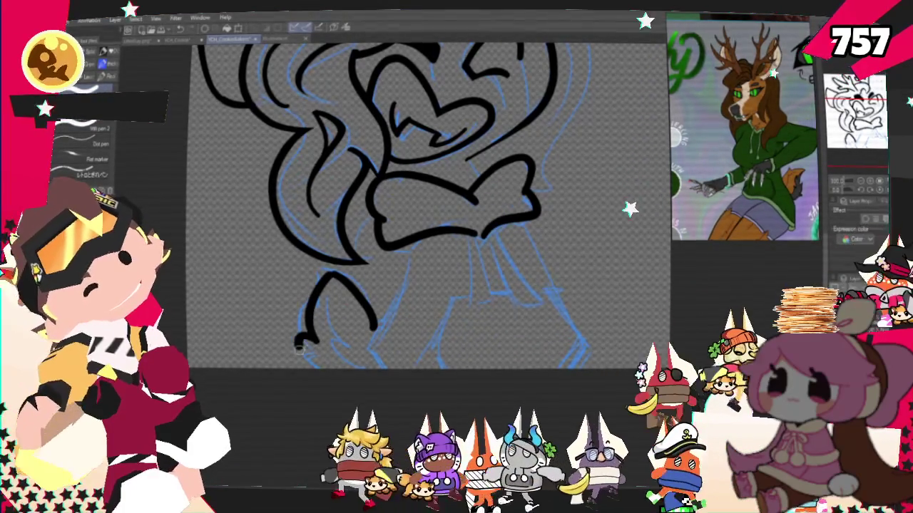
pyautogui.hotkey('ctrl', 'z')
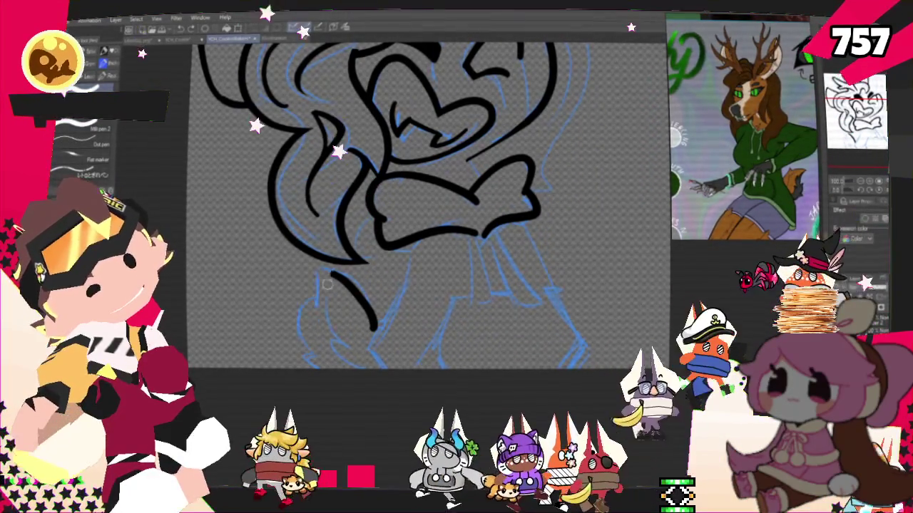
pyautogui.moveTo(300, 334); pyautogui.dragTo(299, 362)
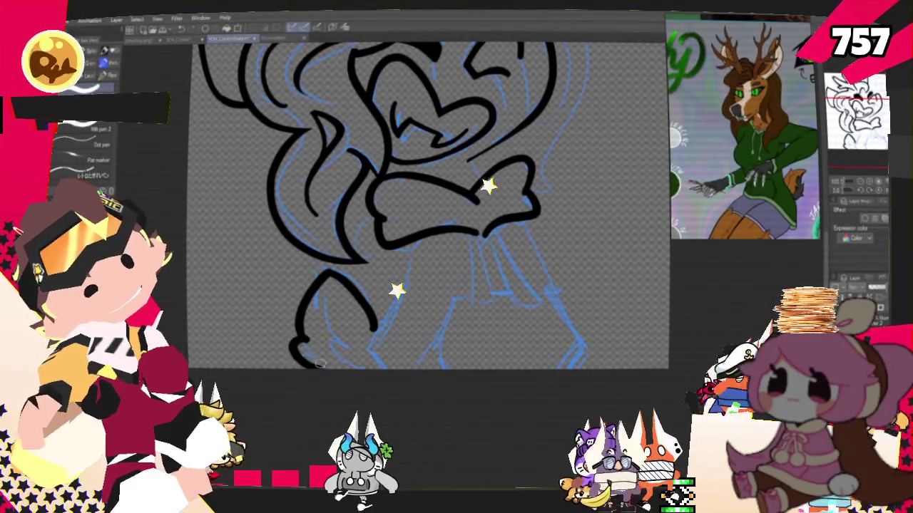
pyautogui.hotkey('ctrl', 'z')
pyautogui.hotkey('ctrl', 'z')
pyautogui.moveTo(312, 313)
pyautogui.mouseDown()
pyautogui.moveTo(346, 284)
pyautogui.moveTo(375, 339)
pyautogui.mouseUp()
pyautogui.moveTo(314, 303); pyautogui.dragTo(314, 364)
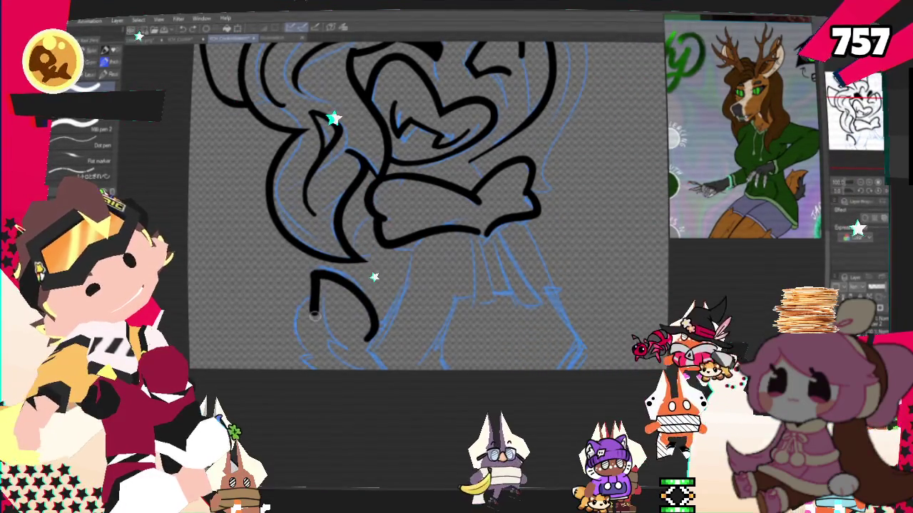
pyautogui.hotkey('ctrl', 'z')
pyautogui.moveTo(311, 315); pyautogui.dragTo(312, 363)
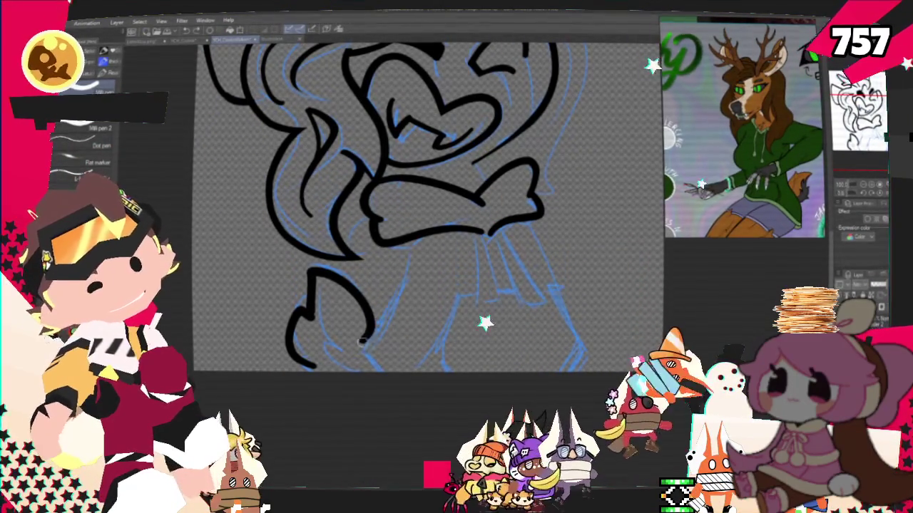
# - Draw the torso's left and right side lines running down beneath the arms
pyautogui.moveTo(361, 340); pyautogui.dragTo(385, 296)
pyautogui.hotkey('ctrl', 'z')
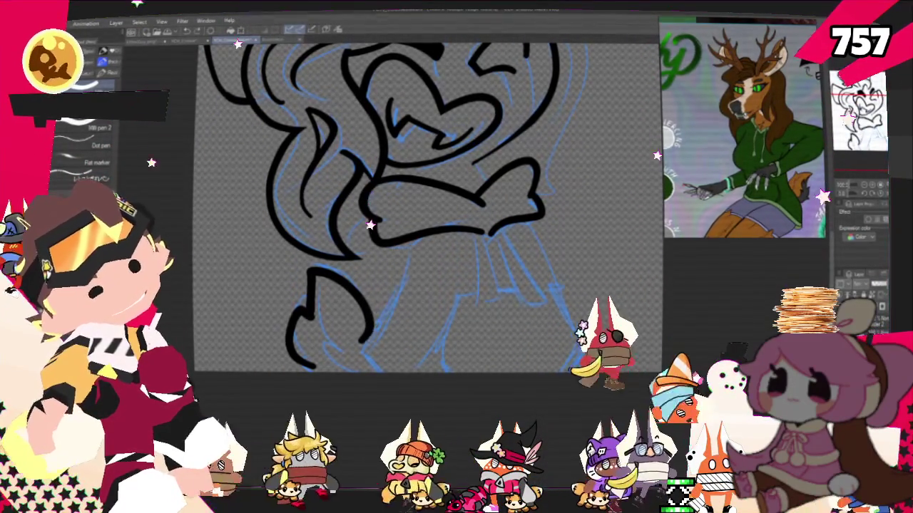
pyautogui.moveTo(375, 367); pyautogui.dragTo(396, 242)
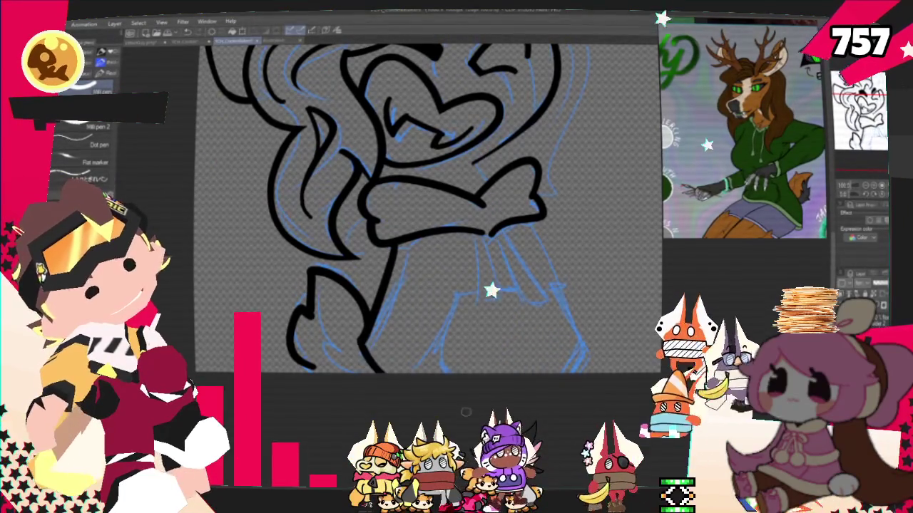
pyautogui.moveTo(499, 229); pyautogui.dragTo(569, 325)
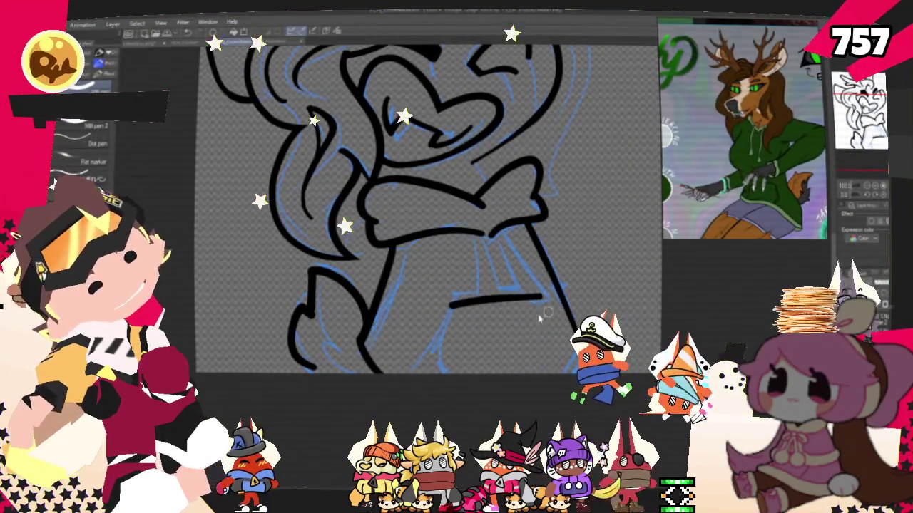
pyautogui.moveTo(560, 320); pyautogui.dragTo(583, 349)
# - Add two short vertical hoodie drawstrings below the crossed arms, down to the hem
pyautogui.moveTo(445, 303); pyautogui.dragTo(425, 353)
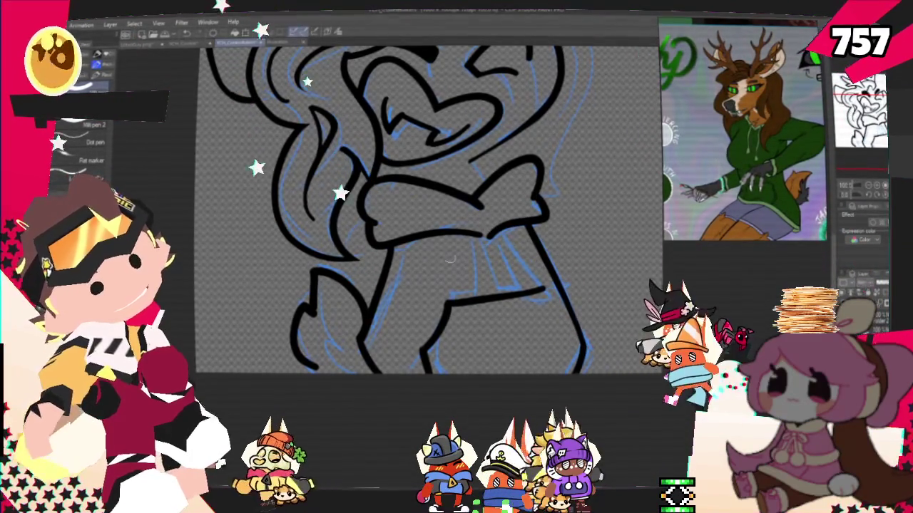
pyautogui.moveTo(454, 246); pyautogui.dragTo(428, 293)
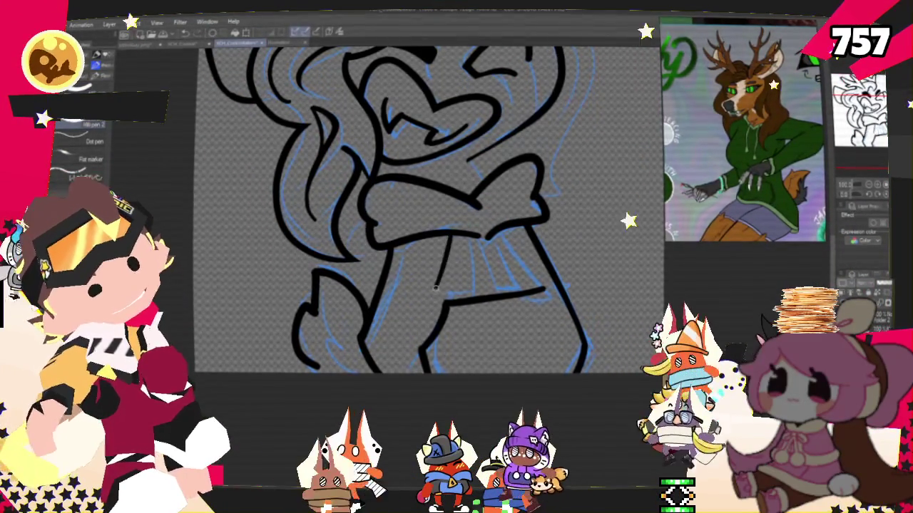
pyautogui.moveTo(465, 283); pyautogui.dragTo(459, 237)
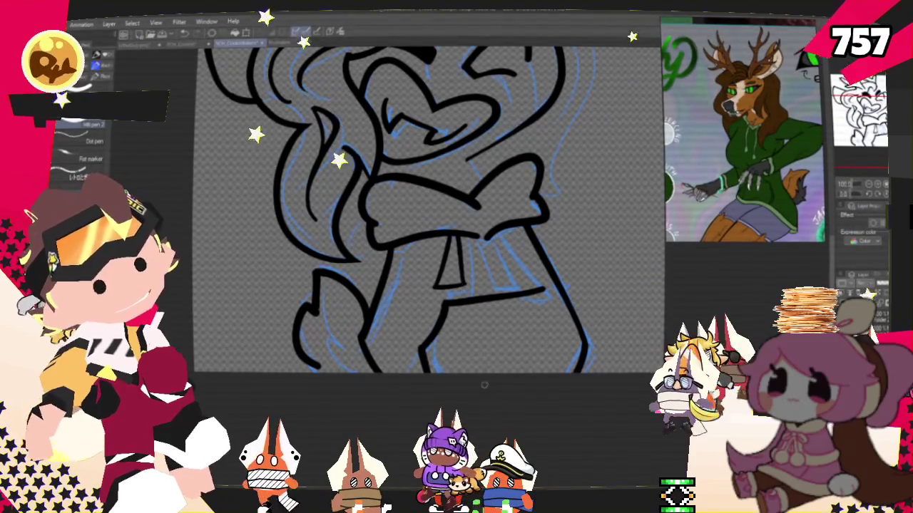
pyautogui.hotkey('ctrl', 'z')
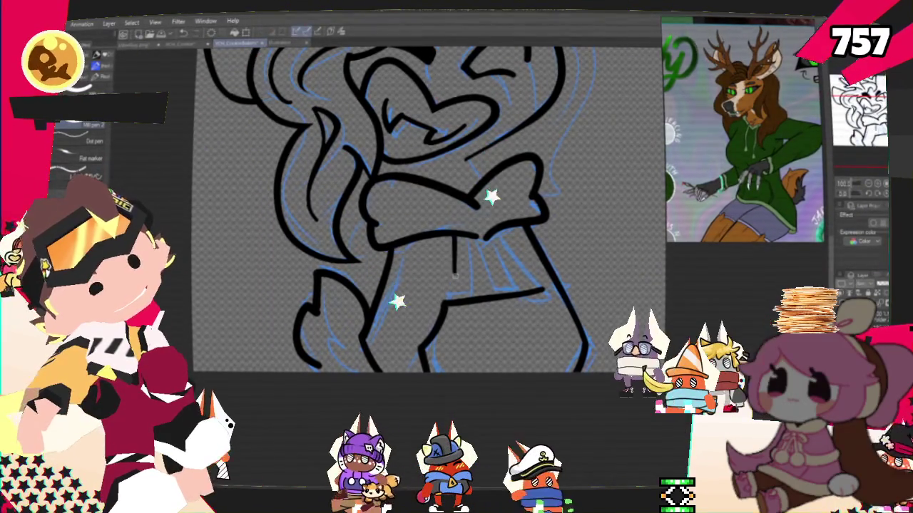
pyautogui.moveTo(453, 239); pyautogui.dragTo(464, 288)
pyautogui.moveTo(501, 249)
pyautogui.mouseDown()
pyautogui.moveTo(513, 283)
pyautogui.moveTo(539, 288)
pyautogui.mouseUp()
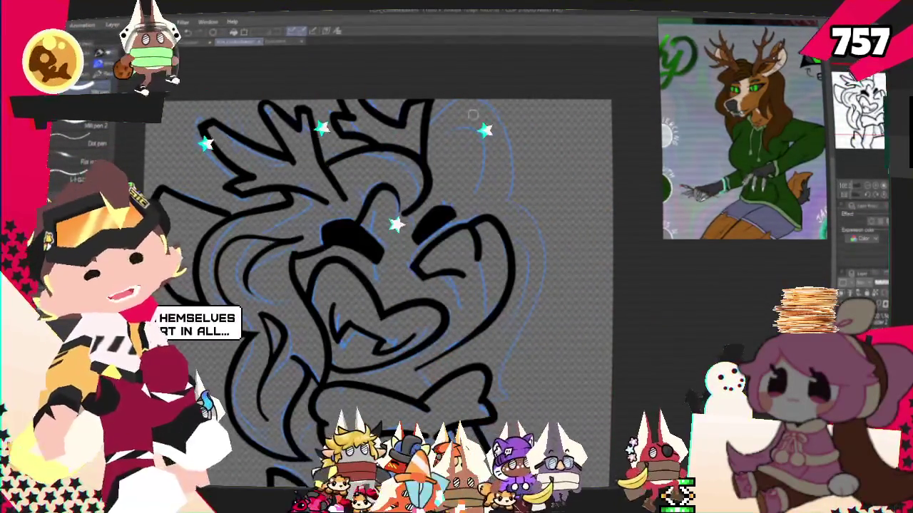
# - Undo the old right ear strokes and redraw the right ear outline at the head's upper right
pyautogui.hotkey('ctrl', 'z')
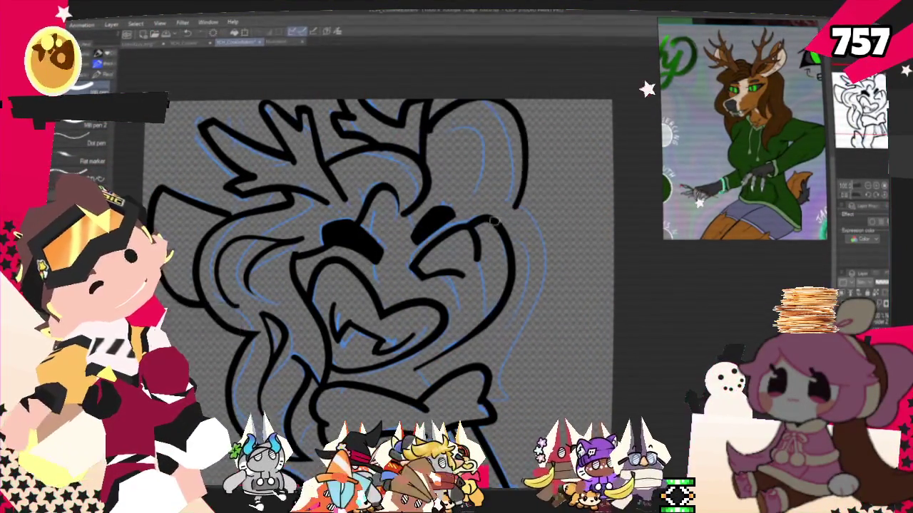
pyautogui.hotkey('ctrl', 'z')
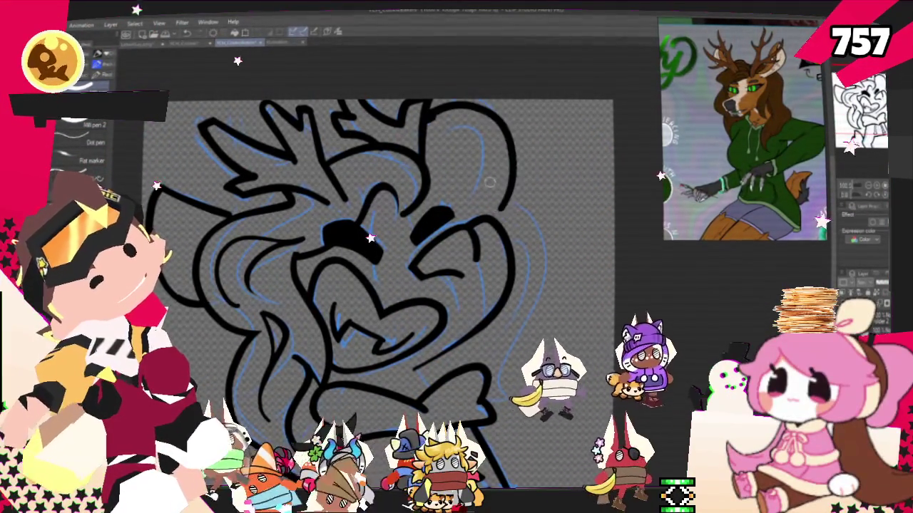
pyautogui.hotkey('ctrl', 'z')
pyautogui.moveTo(428, 105)
pyautogui.mouseDown()
pyautogui.moveTo(508, 187)
pyautogui.moveTo(551, 283)
pyautogui.mouseUp()
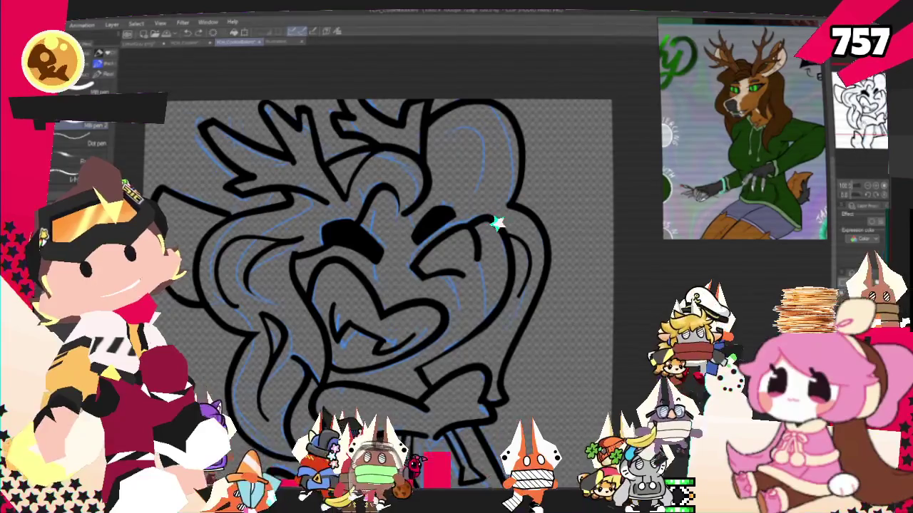
pyautogui.moveTo(392, 286)
pyautogui.mouseDown()
pyautogui.moveTo(422, 305)
pyautogui.moveTo(372, 276)
pyautogui.mouseUp()
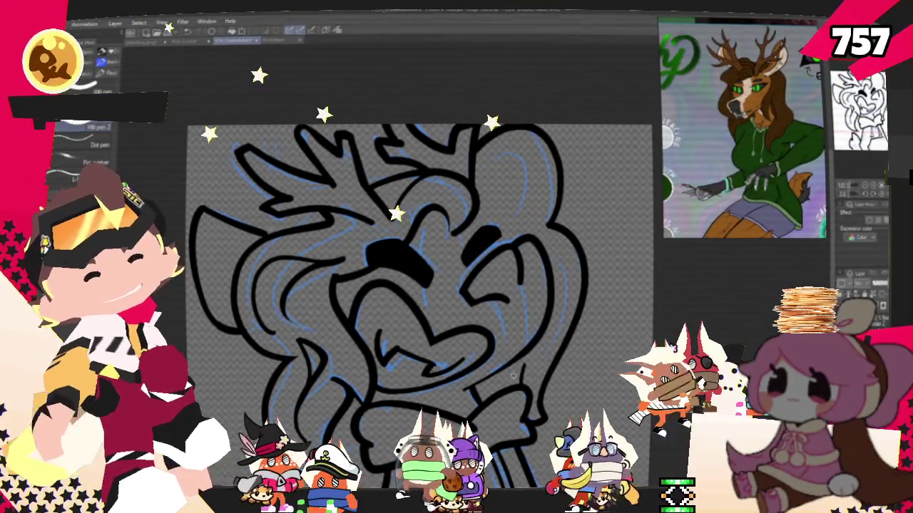
# - Zoom out to view the whole deer figure's line art from antlers to torso
pyautogui.scroll(-1, 420, 270)
pyautogui.scroll(-1, 421, 271)
pyautogui.scroll(-1, 421, 271)
pyautogui.scroll(-1, 420, 271)
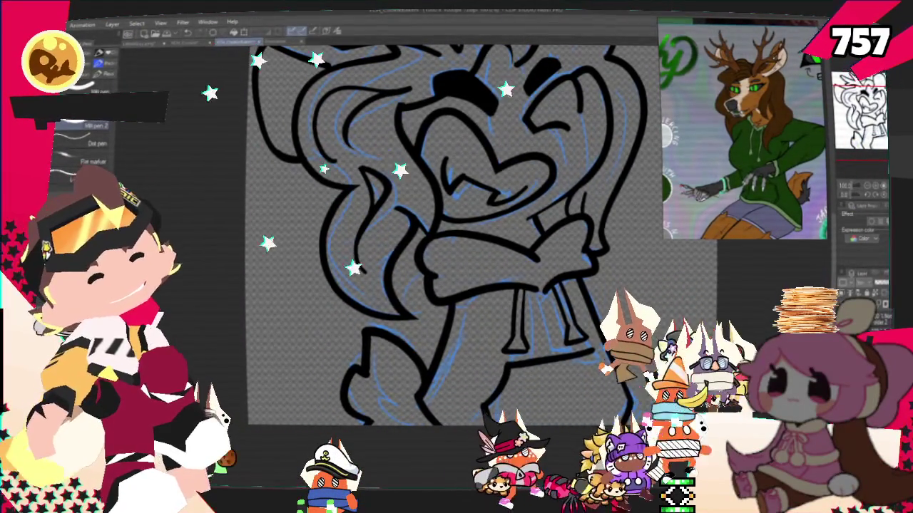
pyautogui.scroll(1, 449, 271)
pyautogui.scroll(1, 449, 271)
pyautogui.scroll(1, 449, 271)
pyautogui.scroll(1, 449, 270)
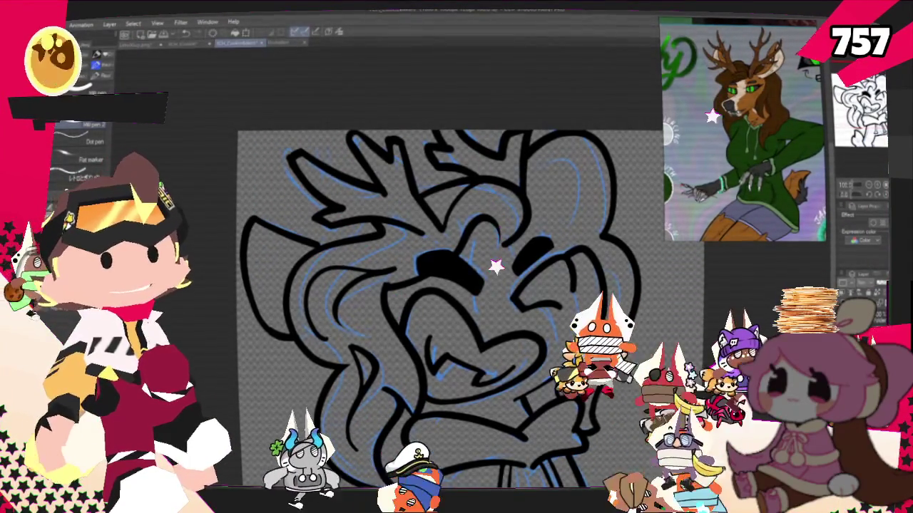
pyautogui.scroll(-1, 449, 285)
pyautogui.scroll(-1, 449, 285)
pyautogui.scroll(-2, 449, 285)
pyautogui.scroll(-1, 425, 280)
pyautogui.scroll(1, 425, 279)
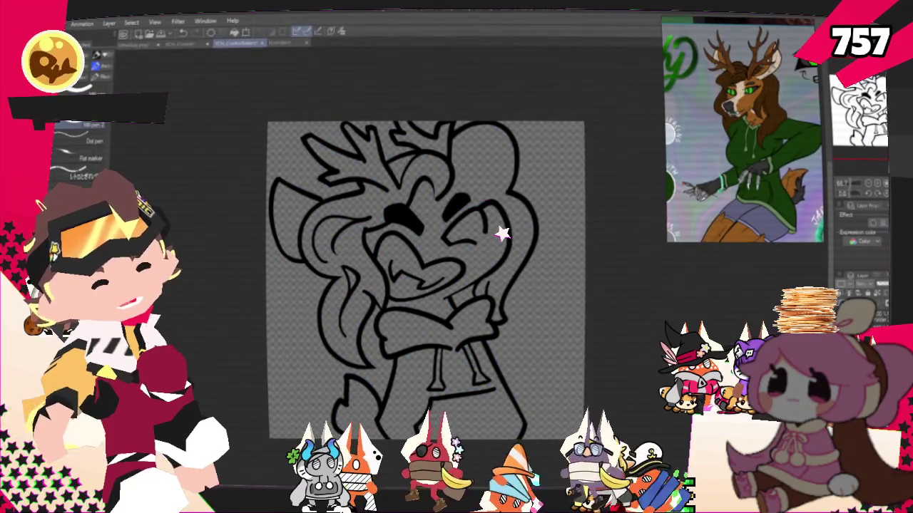
pyautogui.scroll(1, 437, 207)
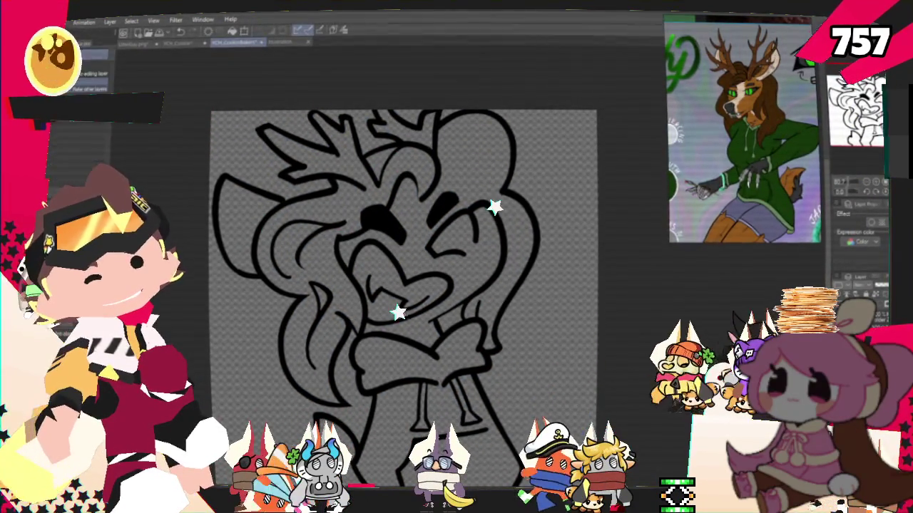
# - Fill the antler, hair and upper-head regions dark brown, then the face a lighter orange-brown
pyautogui.click(376, 158)
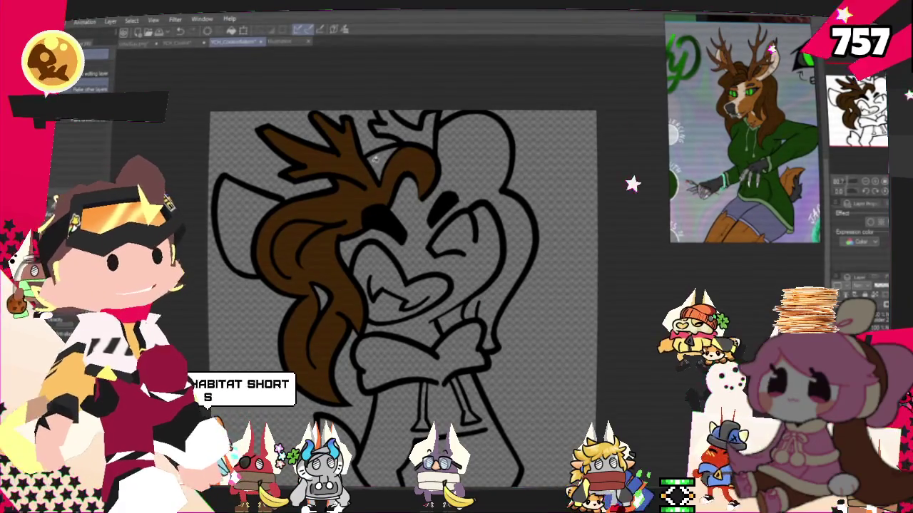
pyautogui.click(456, 154)
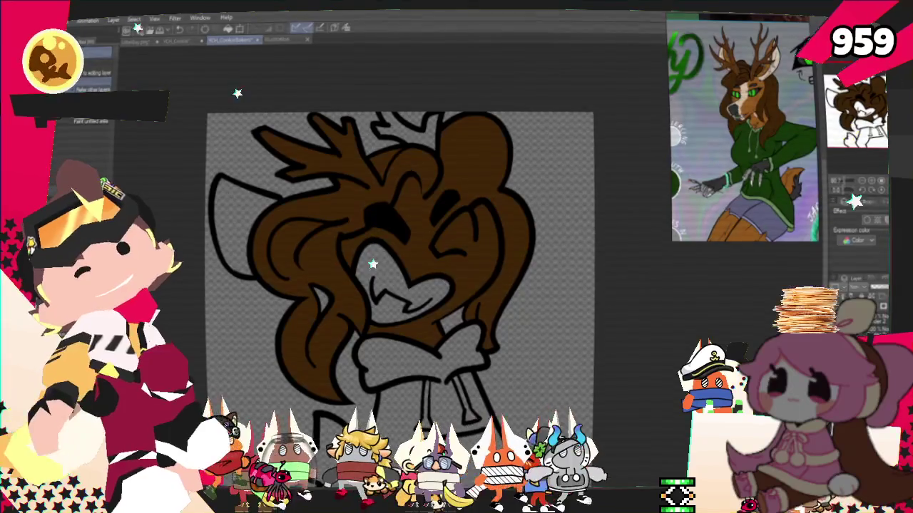
pyautogui.moveTo(440, 180); pyautogui.dragTo(472, 208)
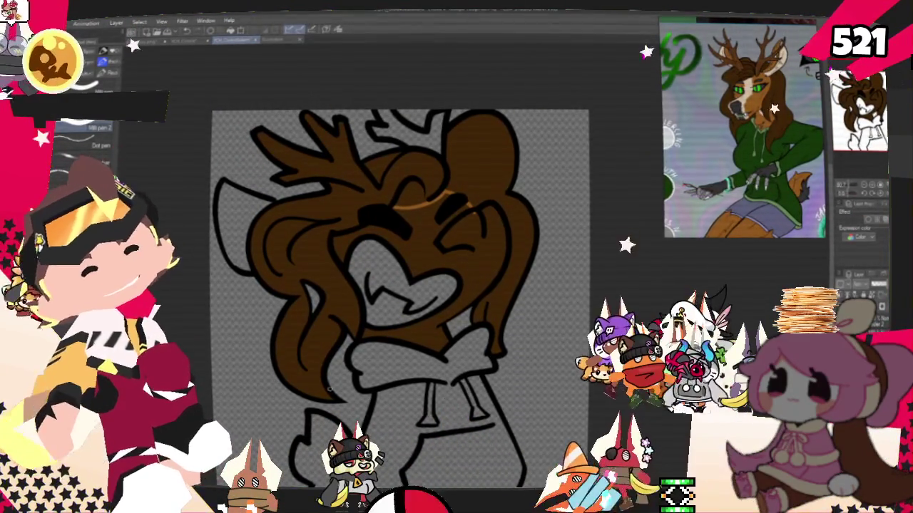
pyautogui.press('g')
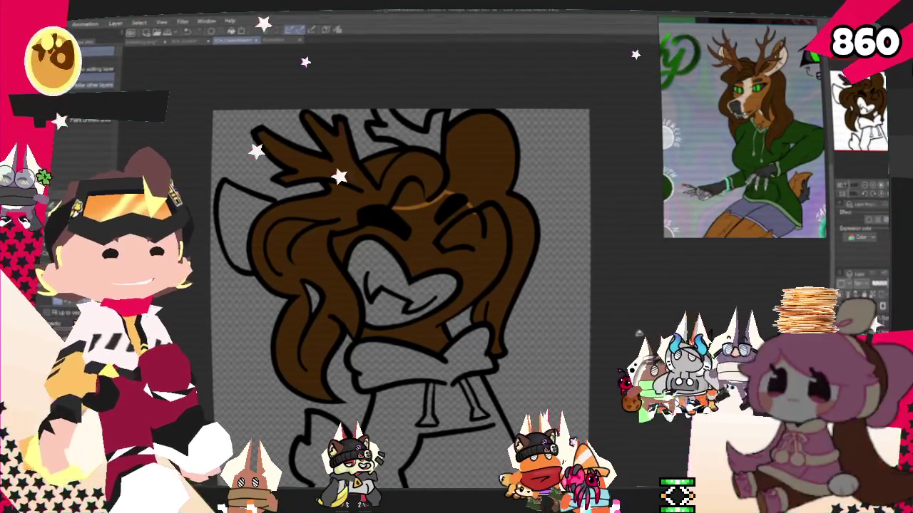
pyautogui.click(412, 261)
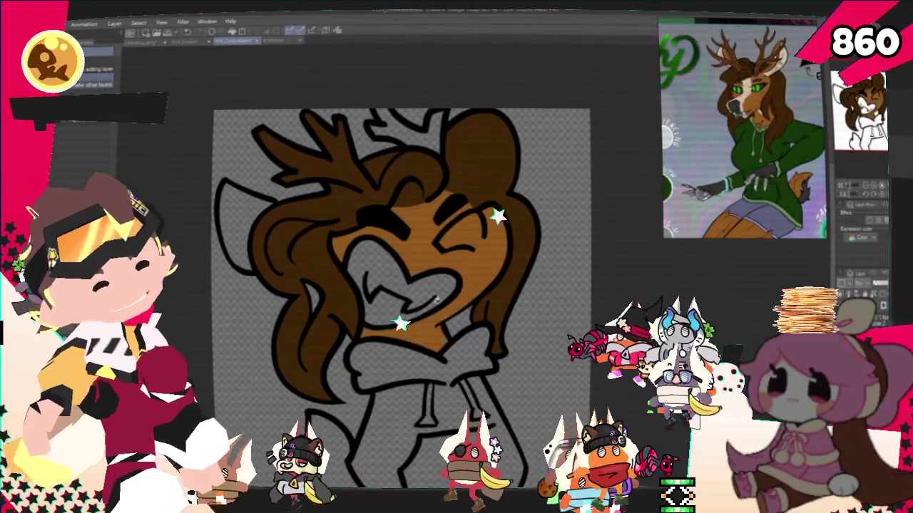